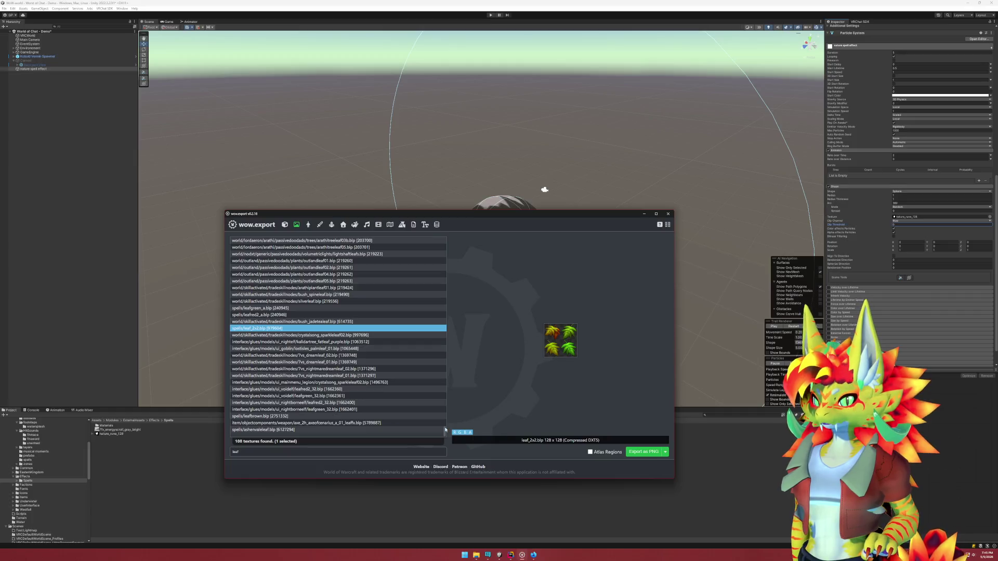
# Compare the leafbrown and ashenvaleleaf previews, then export leaf_2x2 as a PNG
pyautogui.click(313, 418)
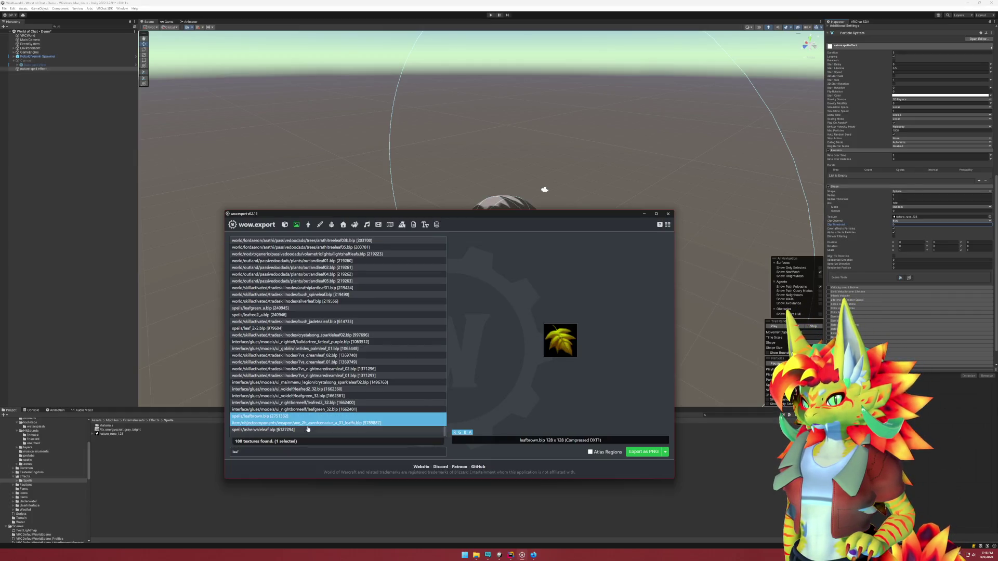
pyautogui.click(308, 430)
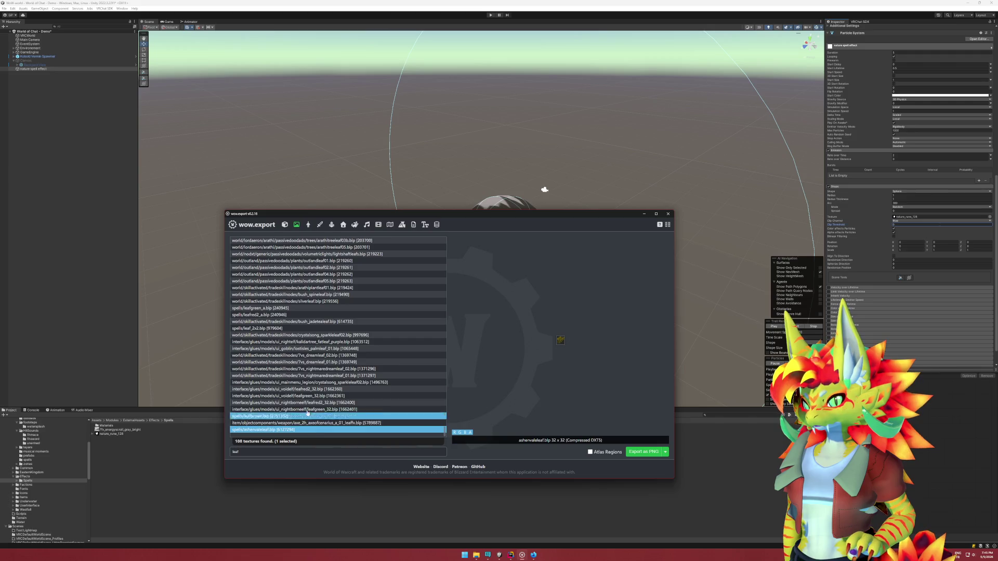
pyautogui.click(281, 328)
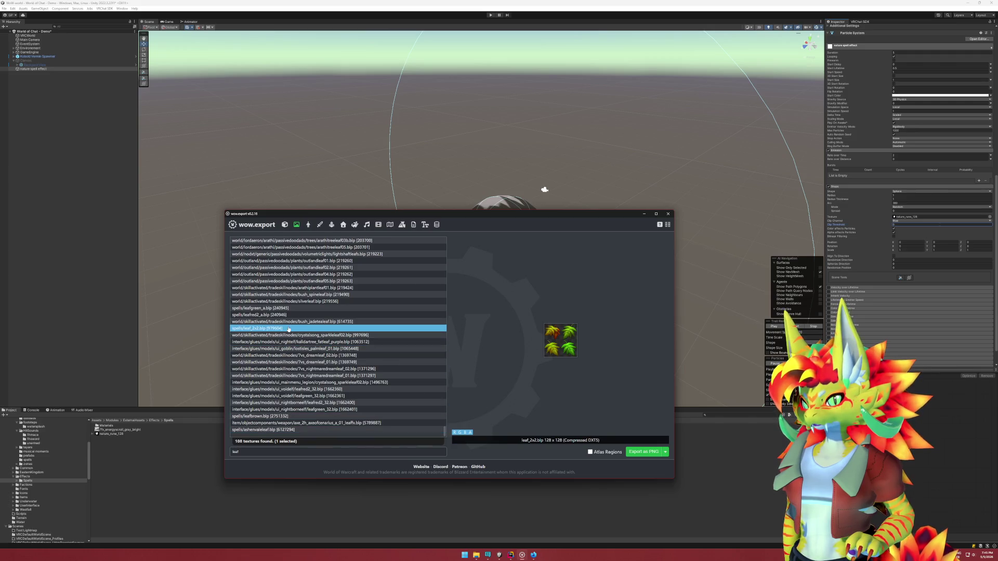
pyautogui.click(642, 453)
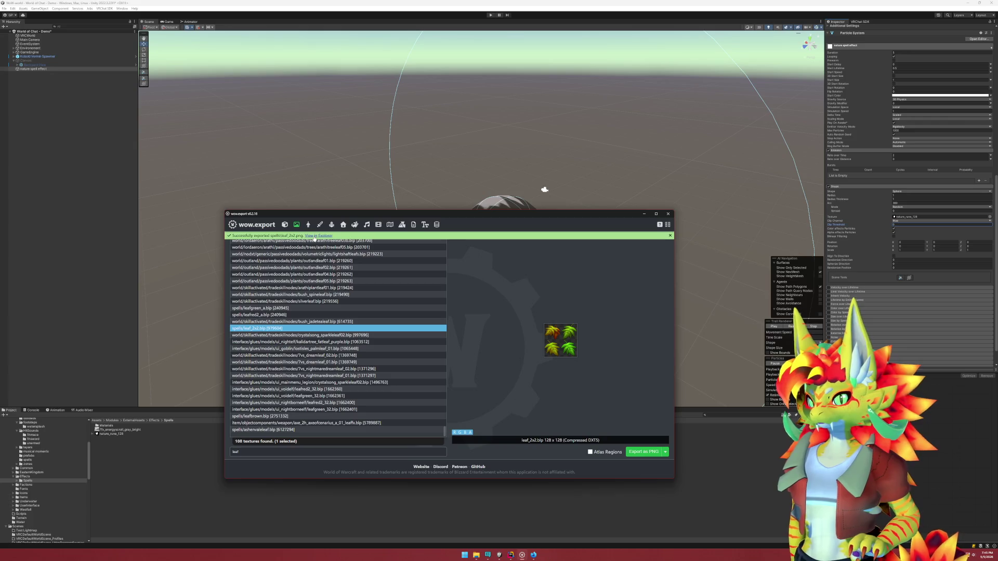
# Drag the exported leaf_2x2.png from the export folder into Unity's Spells folder
pyautogui.click(319, 236)
pyautogui.click(525, 136)
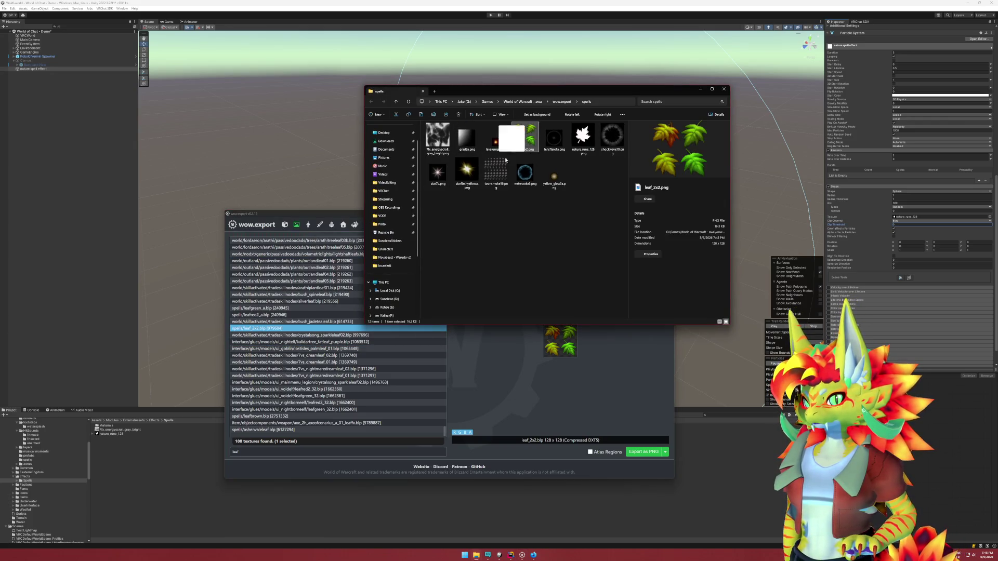
pyautogui.moveTo(525, 136); pyautogui.dragTo(141, 476)
pyautogui.click(140, 475)
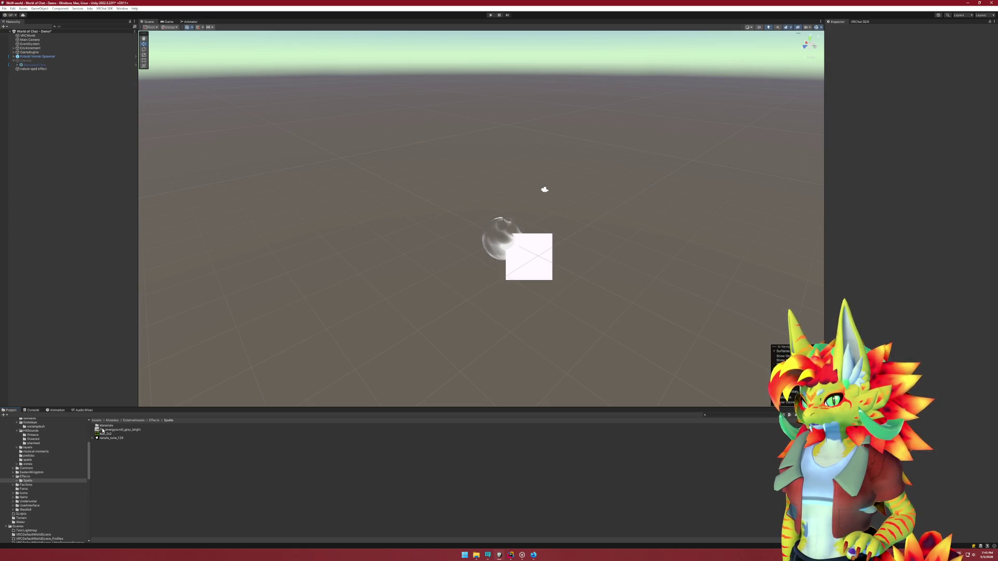
# Set leaf_2x2's Texture Type to Sprite (2D and UI), apply it, and reselect the nature spell effect
pyautogui.click(105, 434)
pyautogui.click(909, 45)
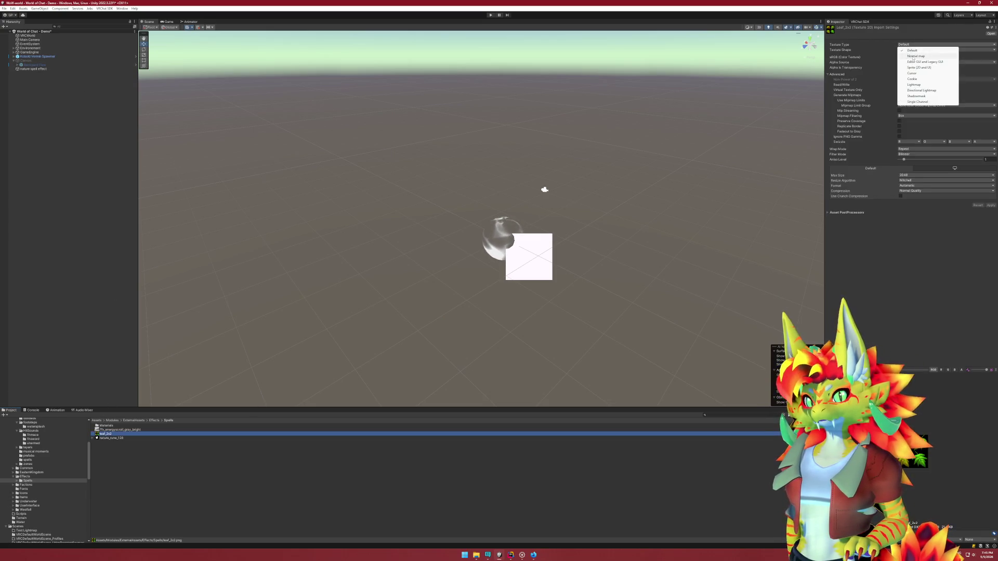
pyautogui.click(917, 68)
pyautogui.click(991, 185)
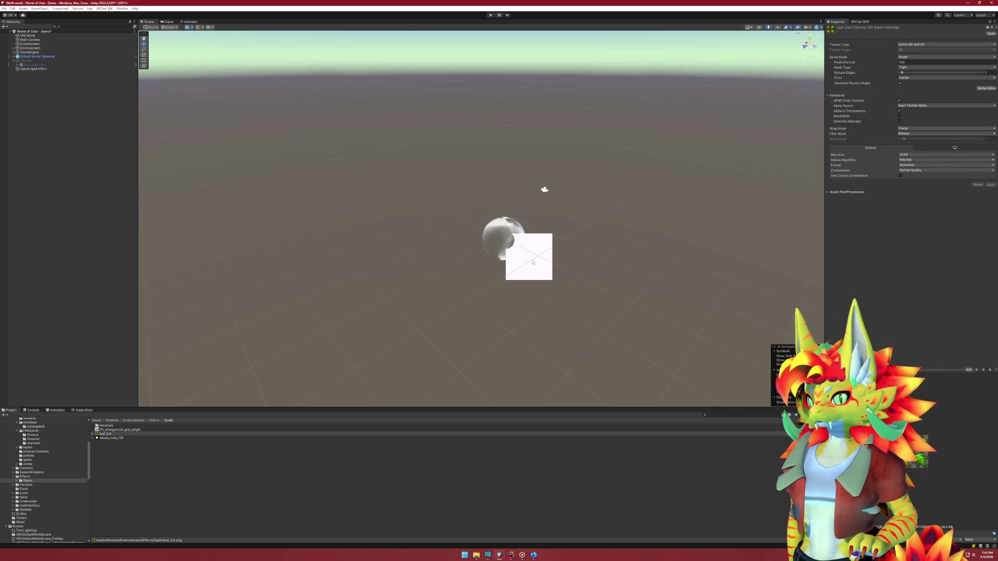
pyautogui.click(516, 242)
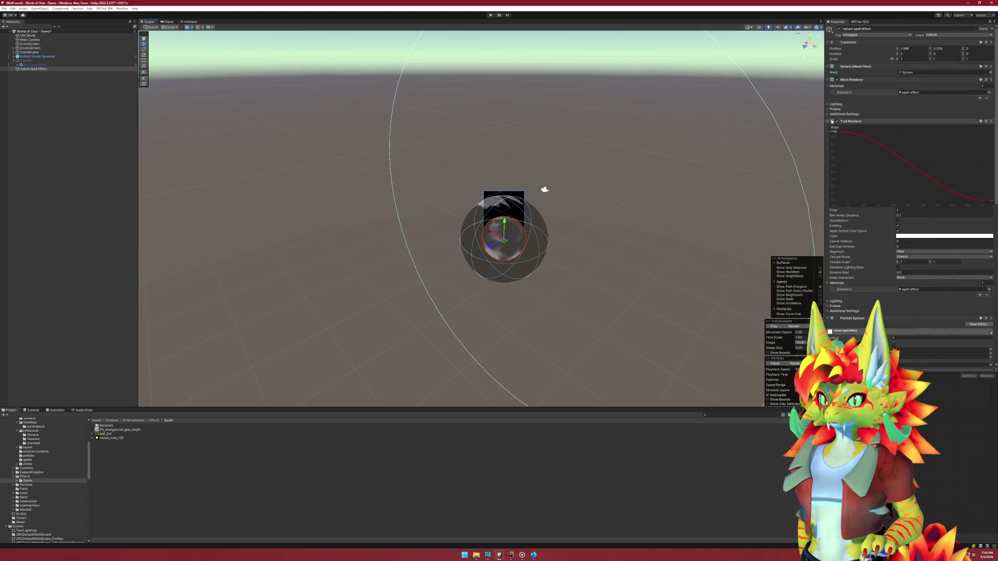
# Collapse the Trail Renderer, try leaf_2x2 as the Shape module texture, then undo it
pyautogui.click(842, 121)
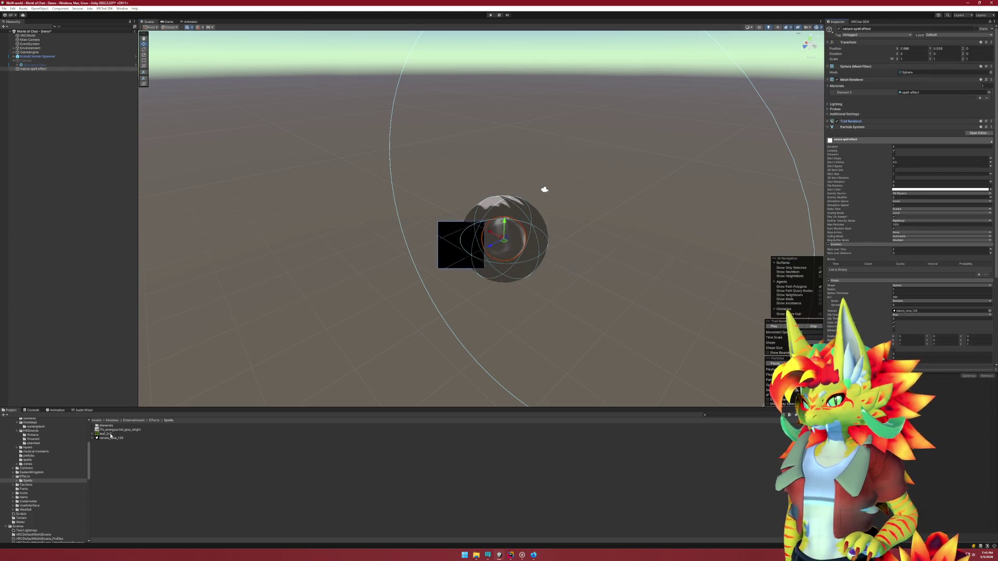
pyautogui.moveTo(108, 434)
pyautogui.mouseDown()
pyautogui.moveTo(245, 446)
pyautogui.moveTo(742, 367)
pyautogui.moveTo(857, 260)
pyautogui.moveTo(878, 206)
pyautogui.moveTo(875, 239)
pyautogui.moveTo(893, 312)
pyautogui.moveTo(910, 310)
pyautogui.mouseUp()
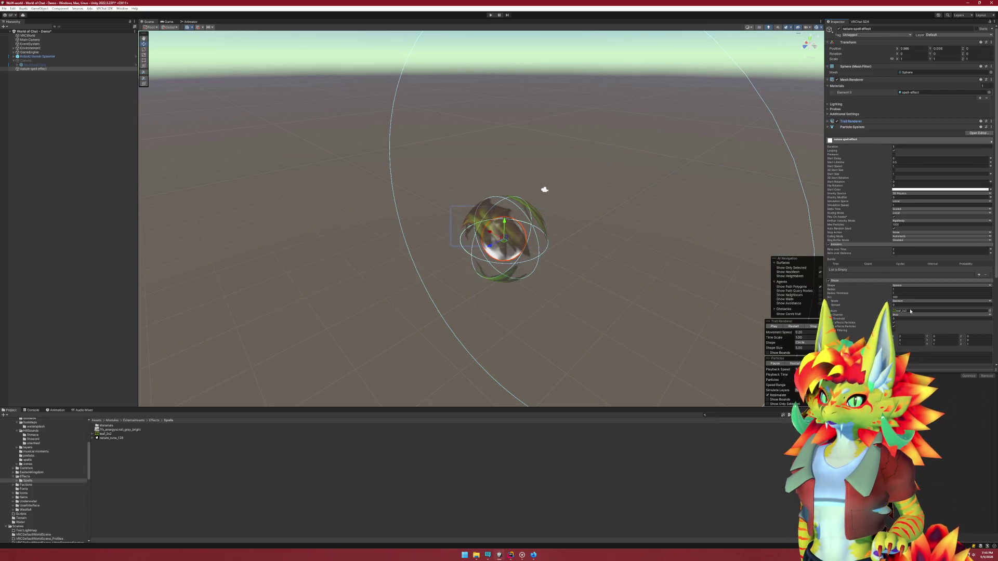
pyautogui.hotkey('ctrl', 'z')
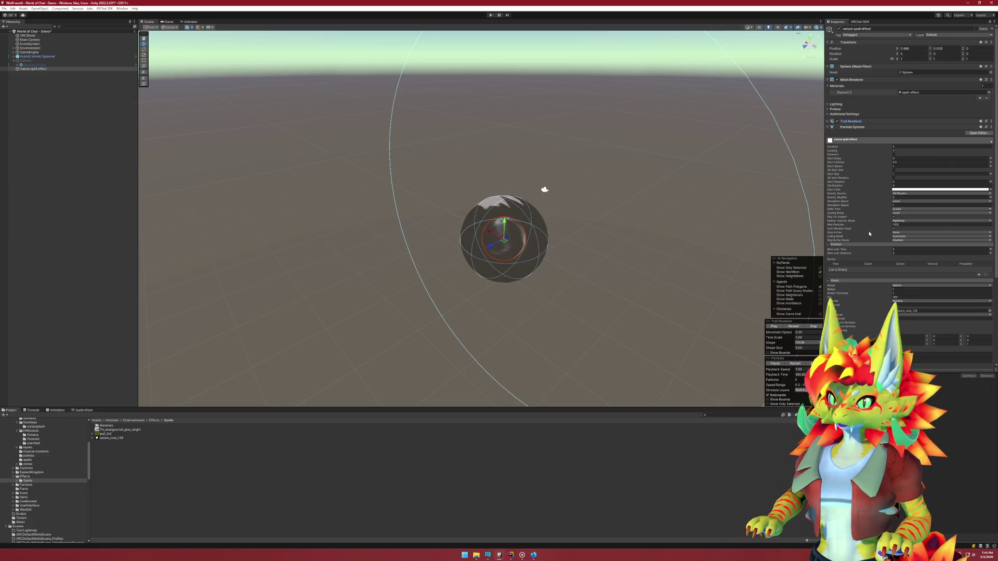
pyautogui.scroll(-3, 906, 269)
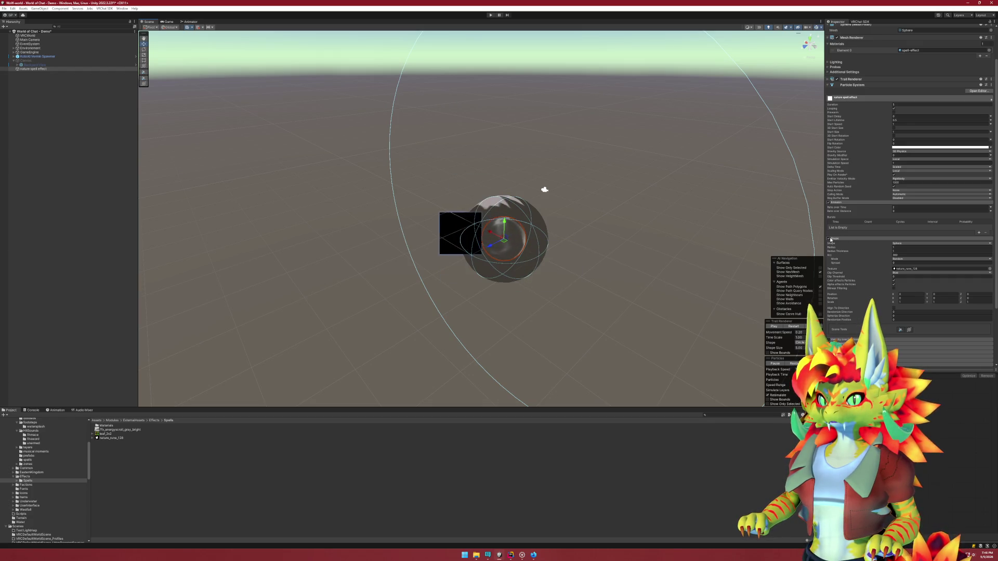
# Leave the Shape module's Texture as None and collapse the Shape module
pyautogui.click(989, 269)
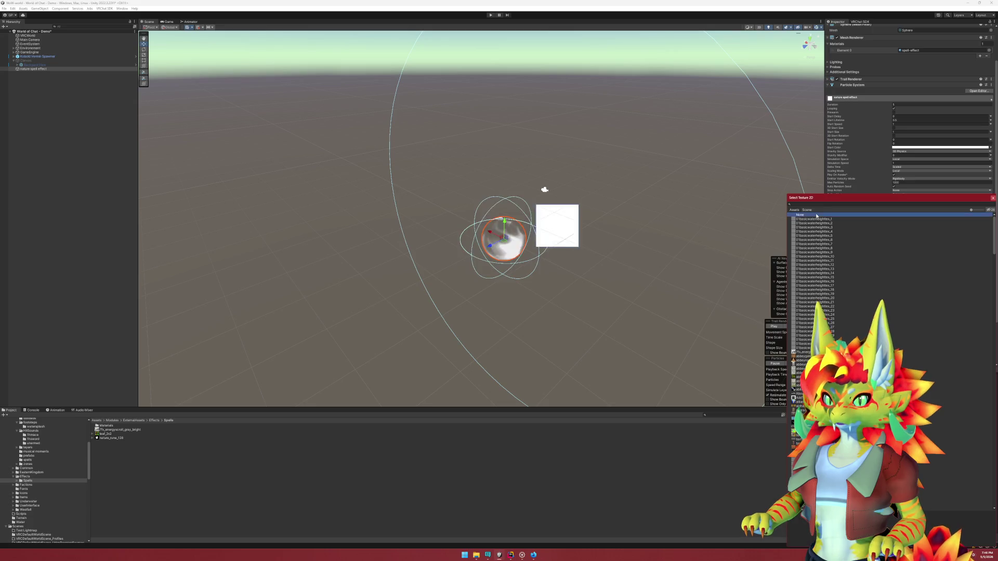
pyautogui.press('Escape')
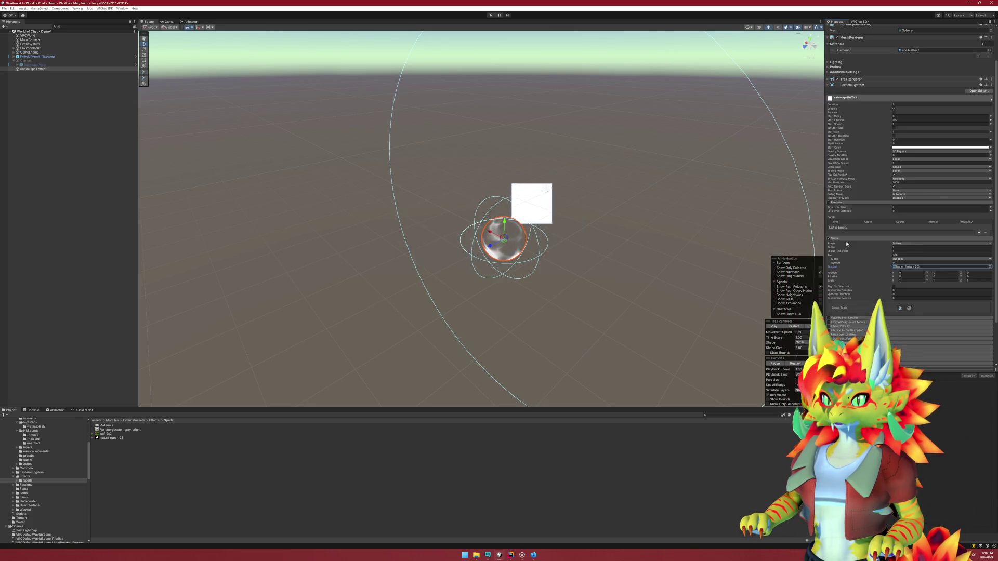
pyautogui.click(945, 238)
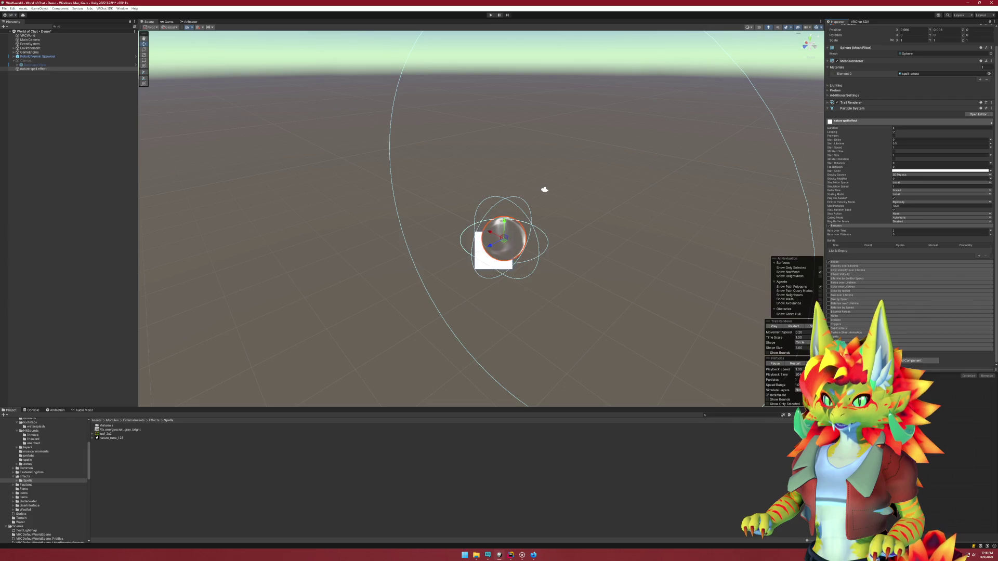
pyautogui.scroll(-3, 842, 309)
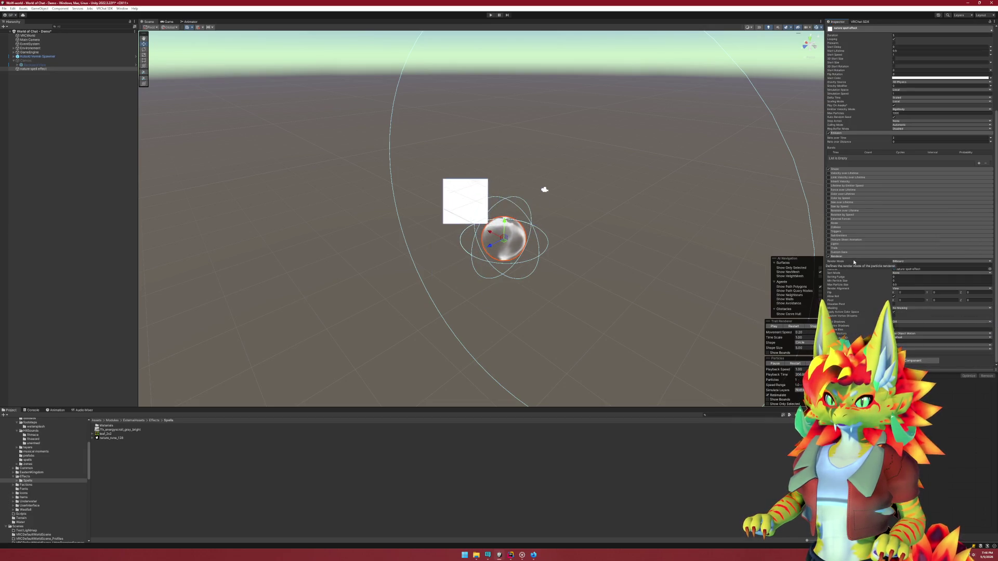
pyautogui.scroll(3, 840, 262)
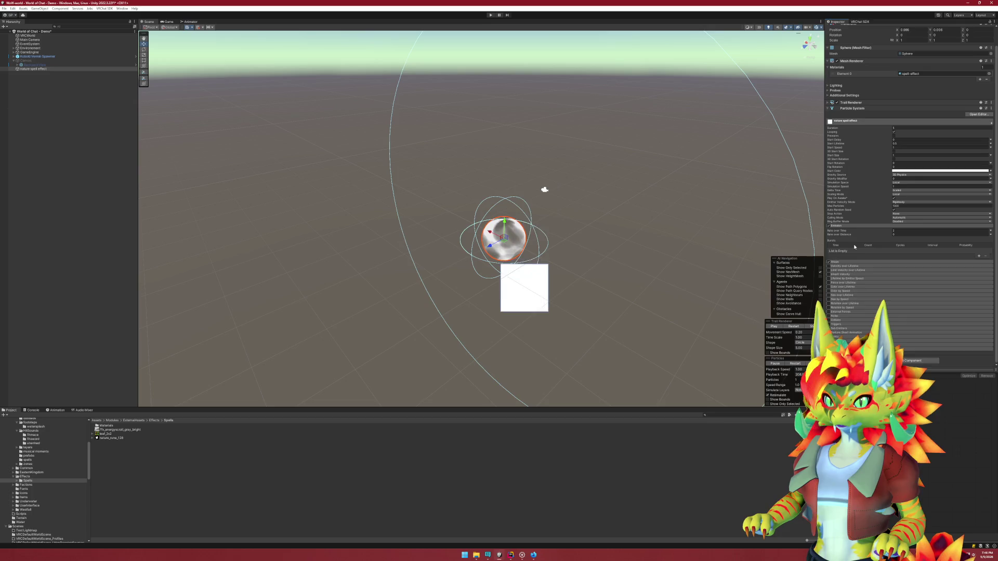
pyautogui.scroll(1, 839, 263)
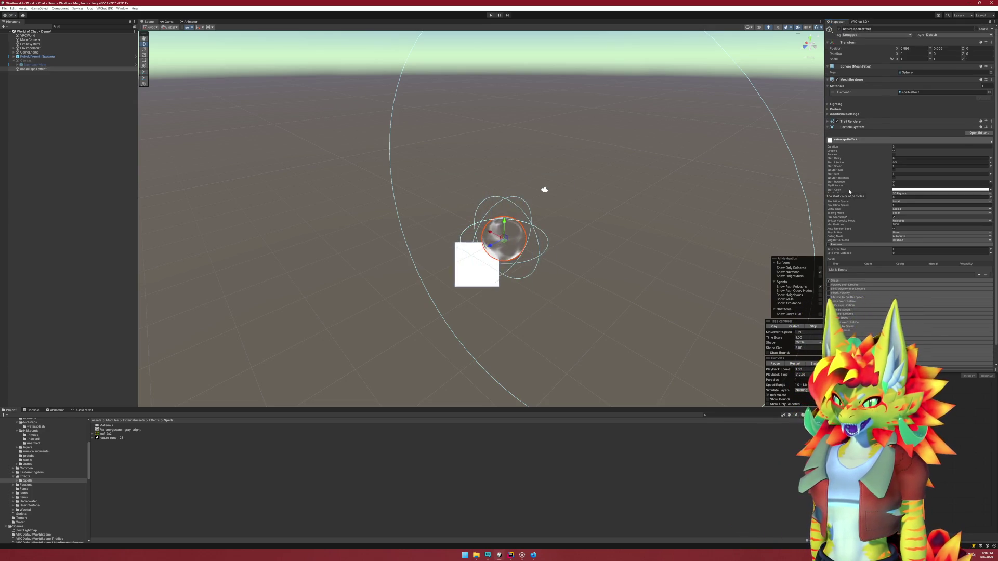
pyautogui.scroll(-1, 875, 294)
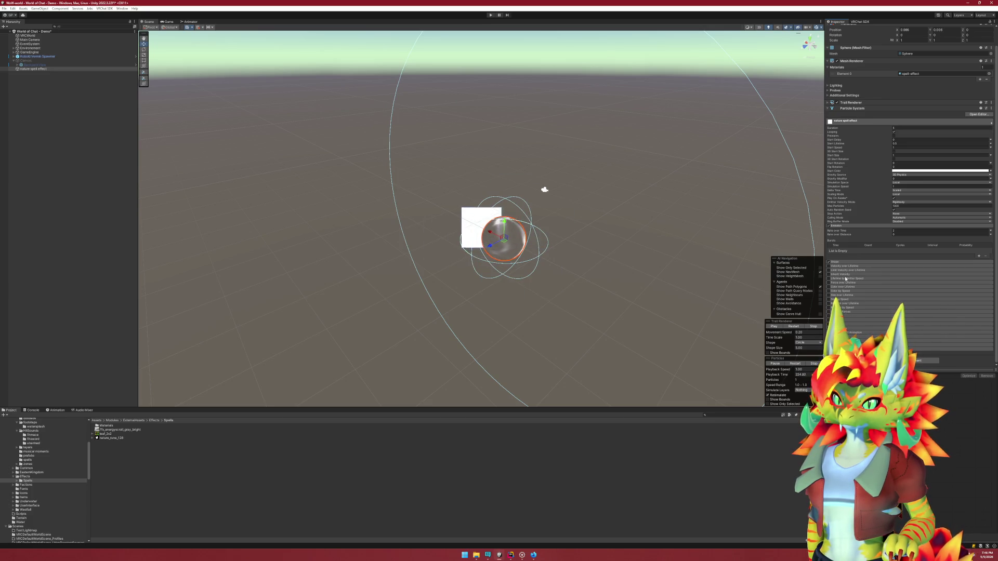
# Keep the Renderer's Render Mode on Billboard and locate its material in the Project panel
pyautogui.scroll(-3, 859, 328)
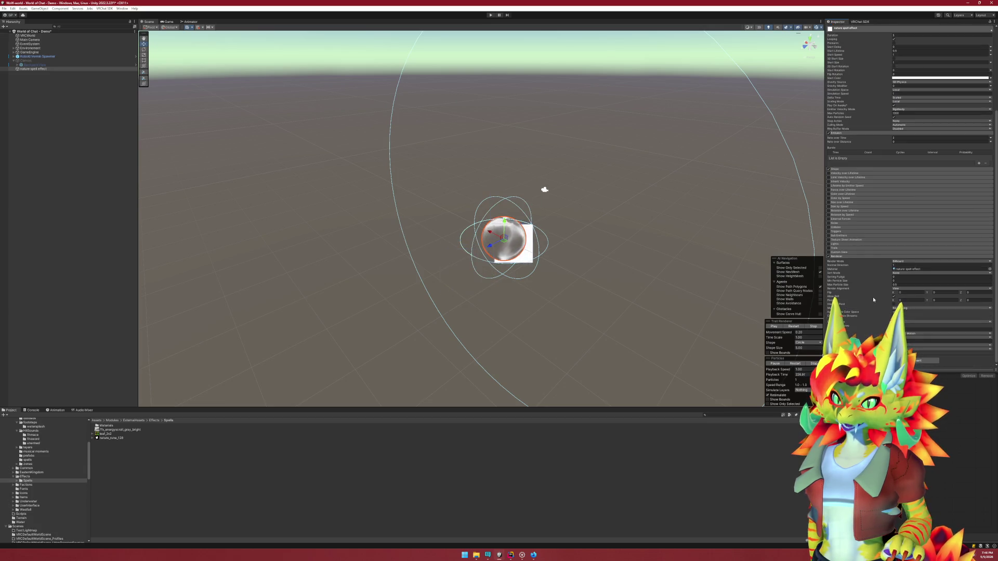
pyautogui.click(925, 260)
pyautogui.click(907, 266)
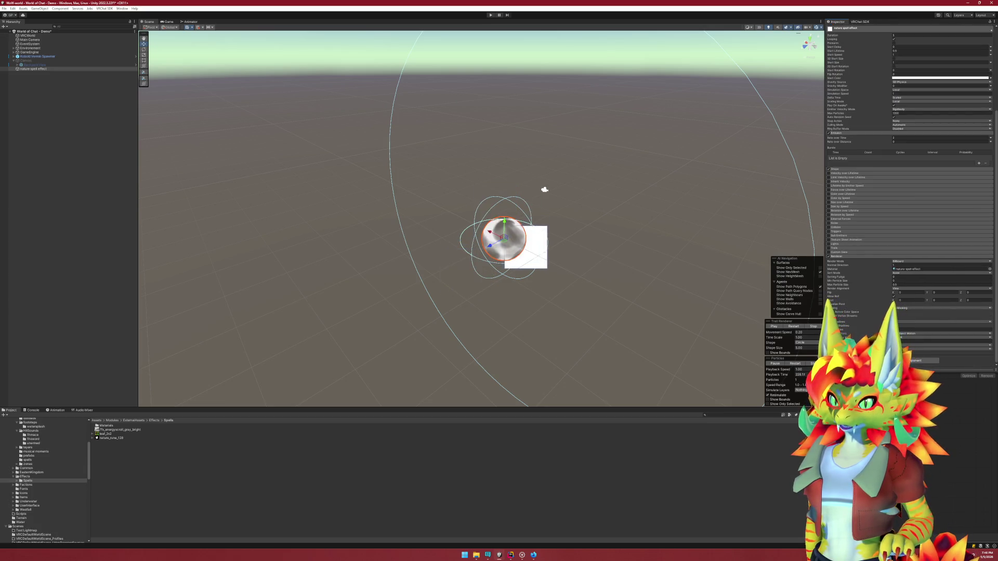
pyautogui.click(908, 269)
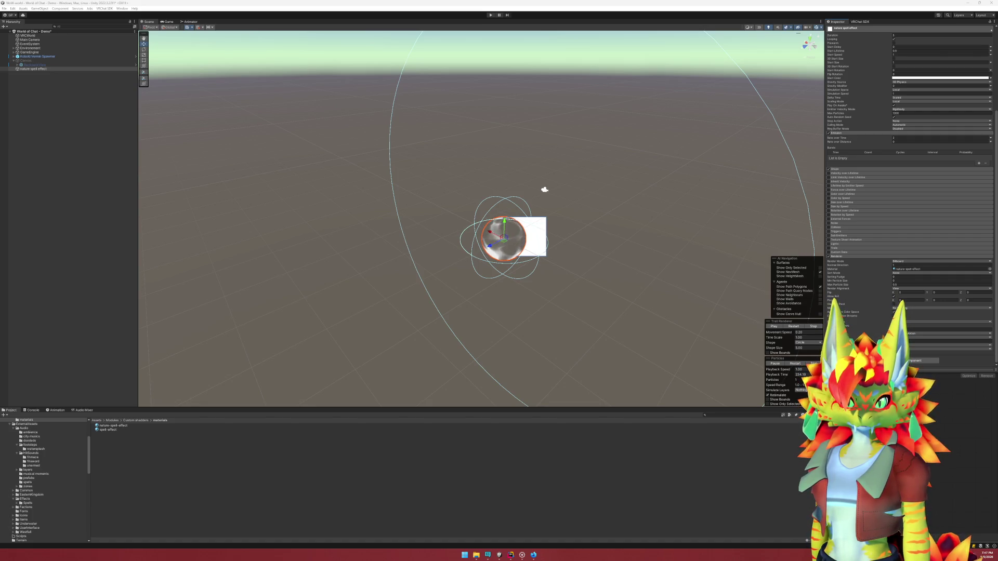
# Select the nature spell effect material and browse its shader list to the Particles group
pyautogui.click(112, 425)
pyautogui.click(884, 34)
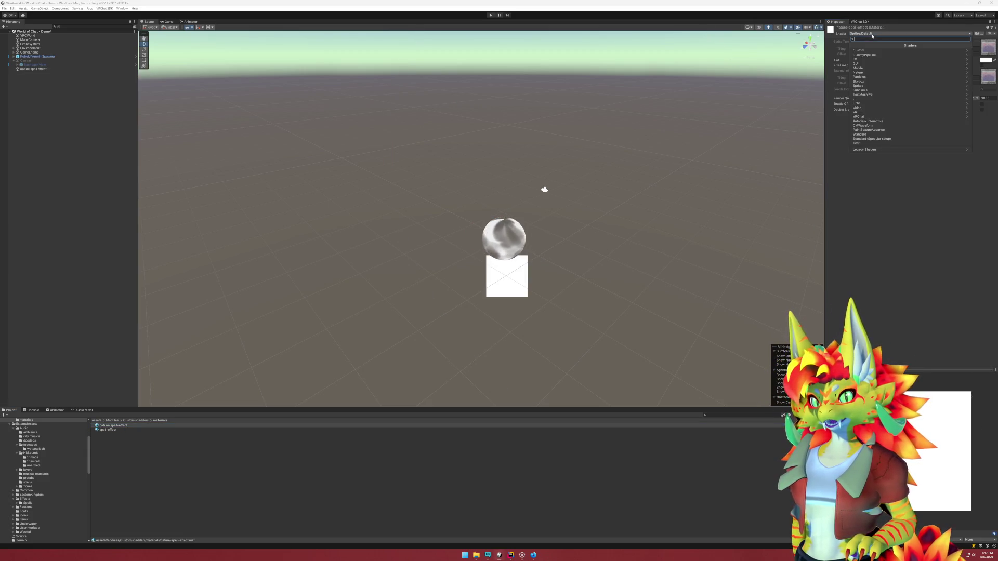
pyautogui.click(879, 77)
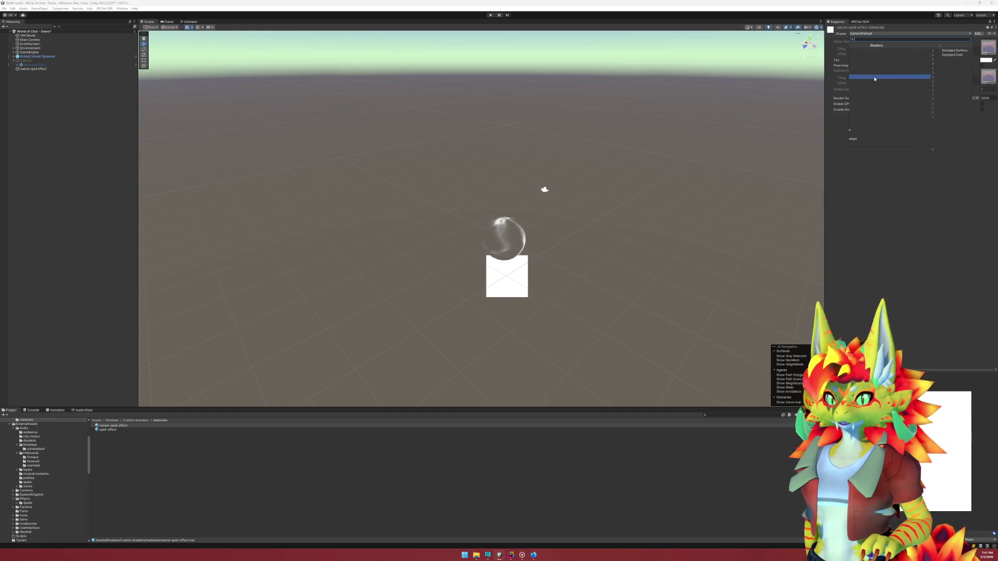
# Apply the Particles/Standard Unlit shader with Cutout rendering mode and Multiply colour mode
pyautogui.click(879, 55)
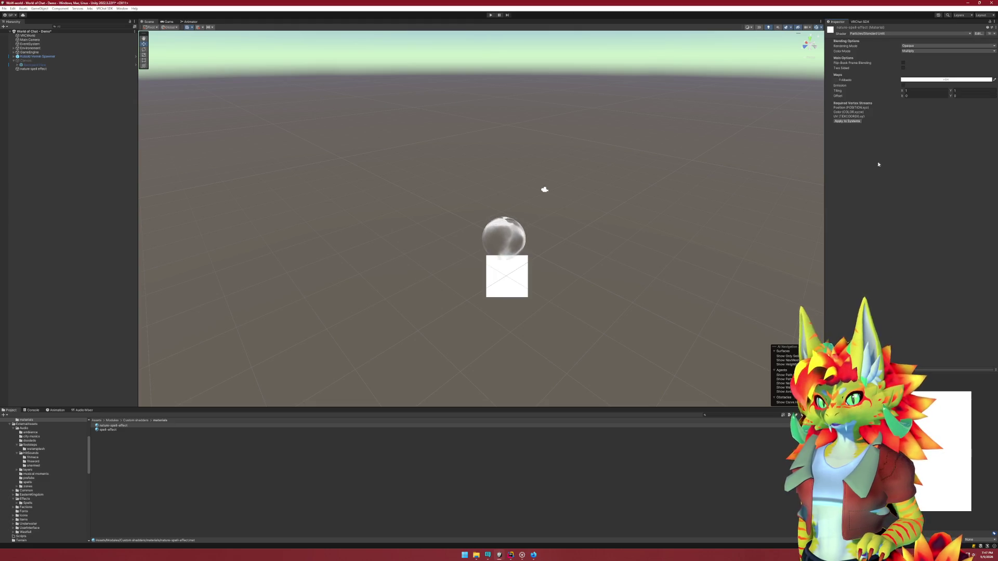
pyautogui.click(917, 46)
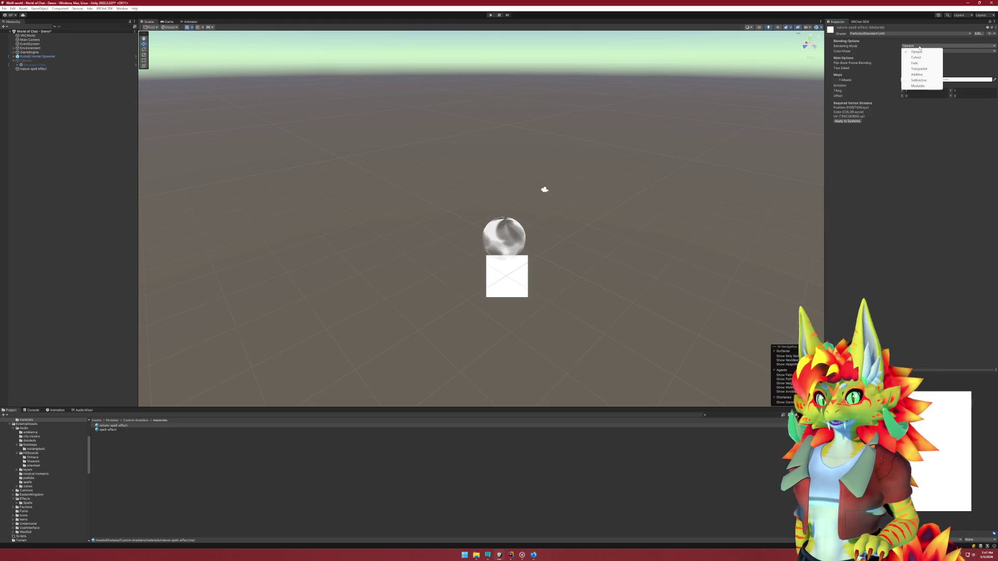
pyautogui.click(920, 58)
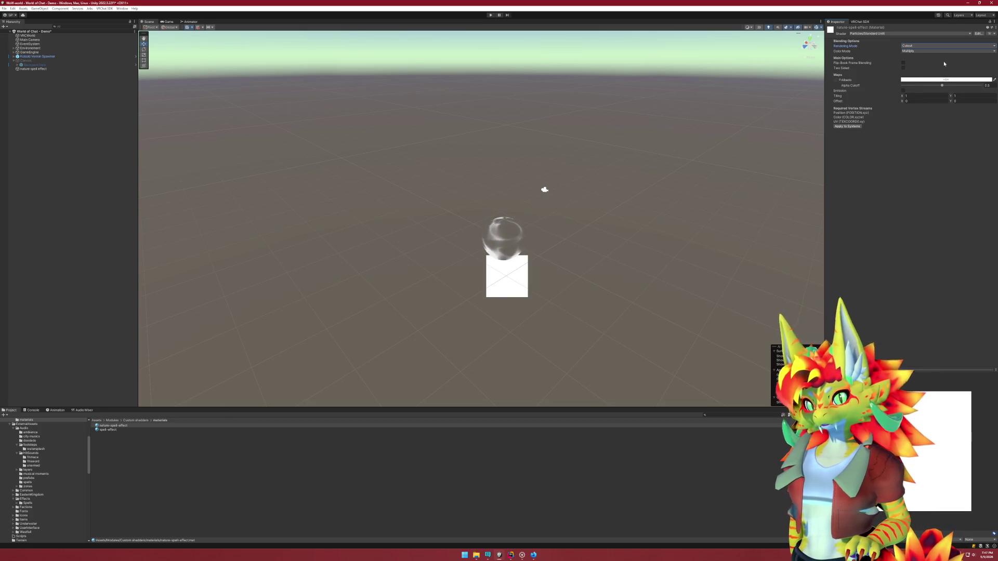
pyautogui.click(909, 51)
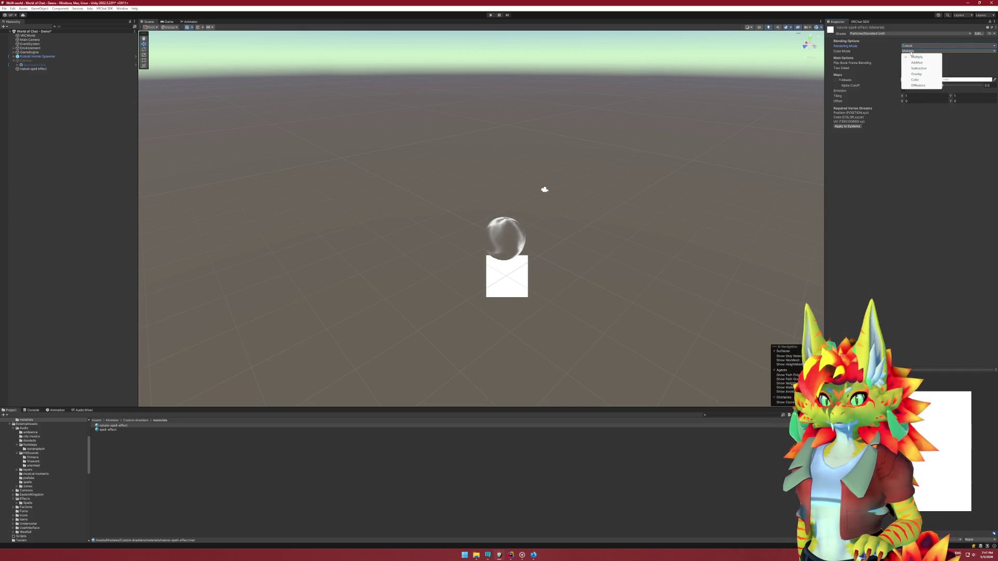
pyautogui.click(881, 151)
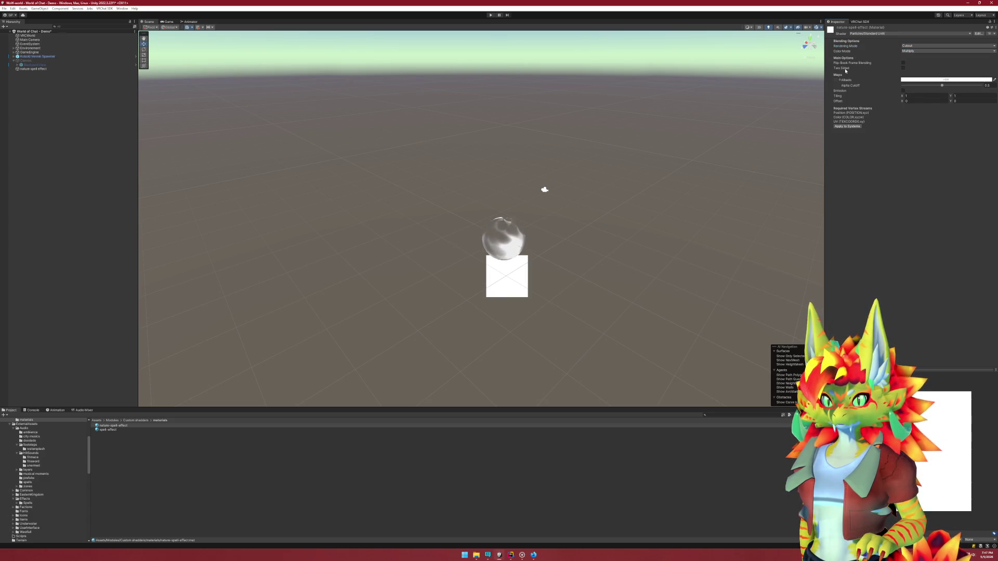
pyautogui.click(838, 81)
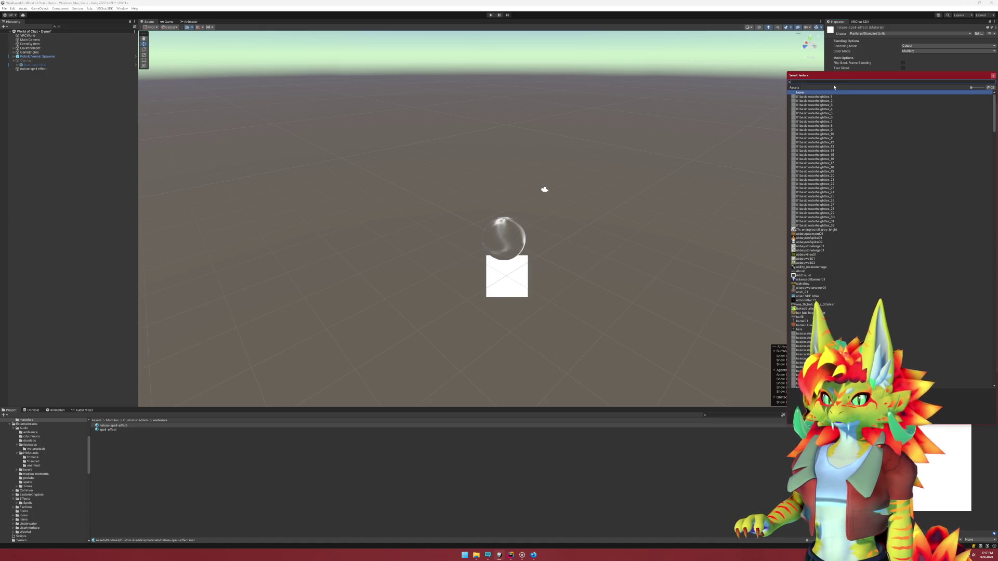
# Search 'bl' and assign the leaf texture as the material's albedo map
pyautogui.write('bl')
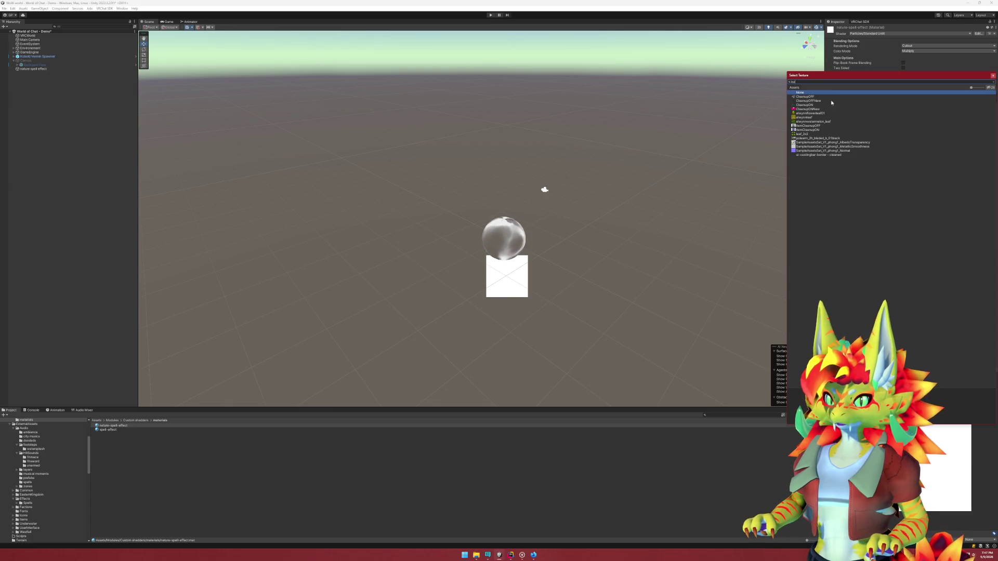
pyautogui.doubleClick(811, 135)
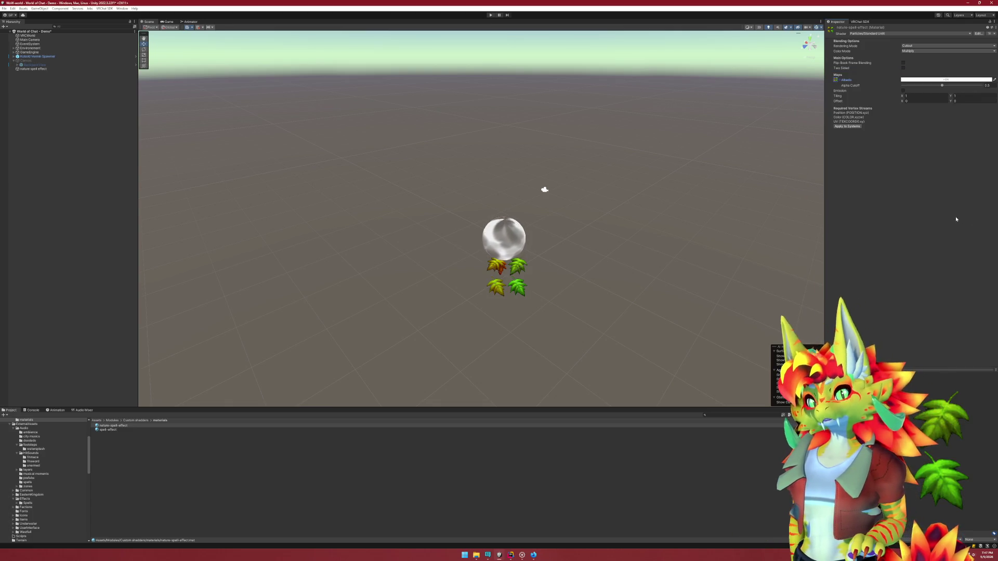
pyautogui.click(910, 96)
pyautogui.write('0.77')
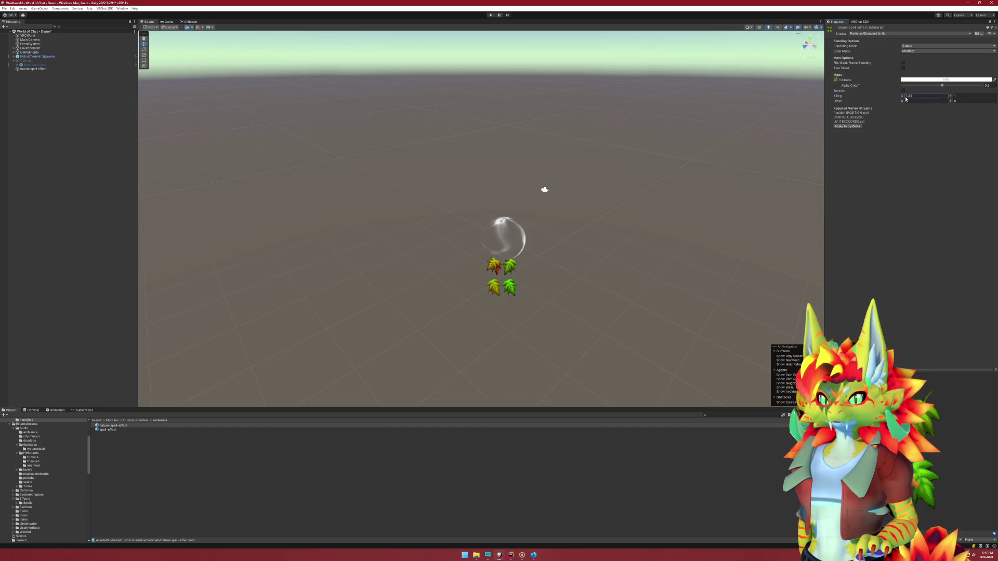
pyautogui.hotkey('ctrl', 'a')
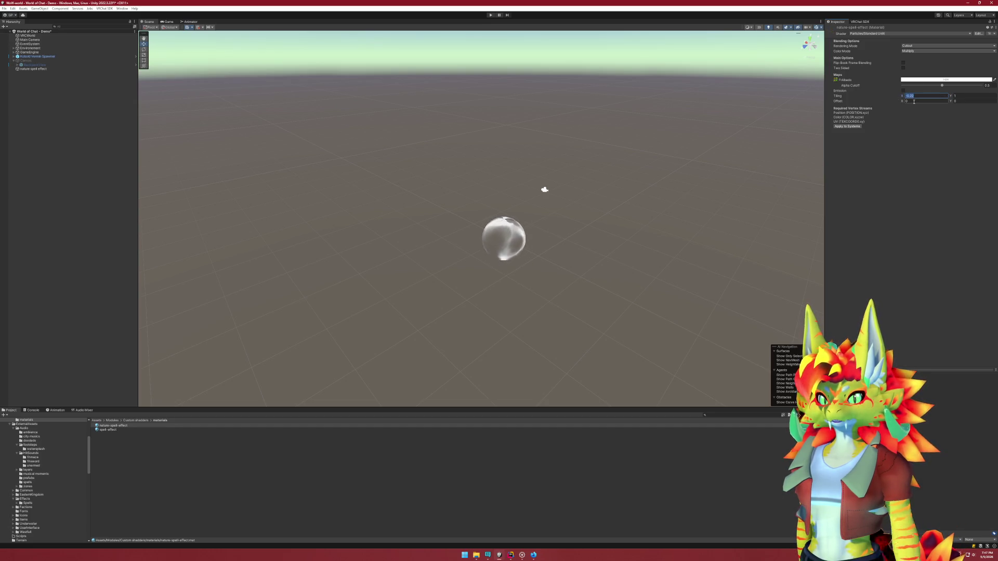
pyautogui.write('0')
pyautogui.write('1')
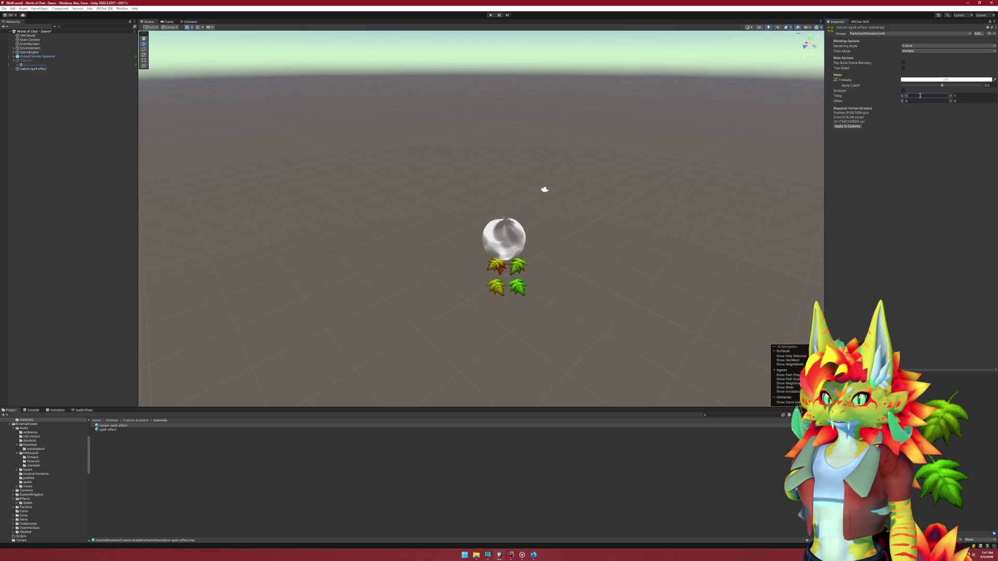
pyautogui.click(910, 173)
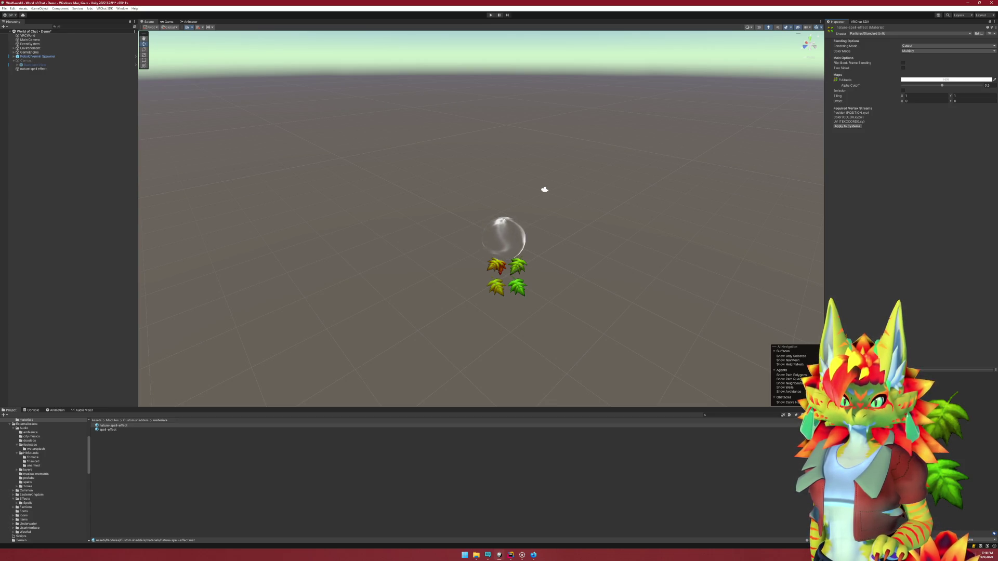
# Keep Cutout rendering, toggle Emission on and back off, then deselect the material
pyautogui.click(911, 51)
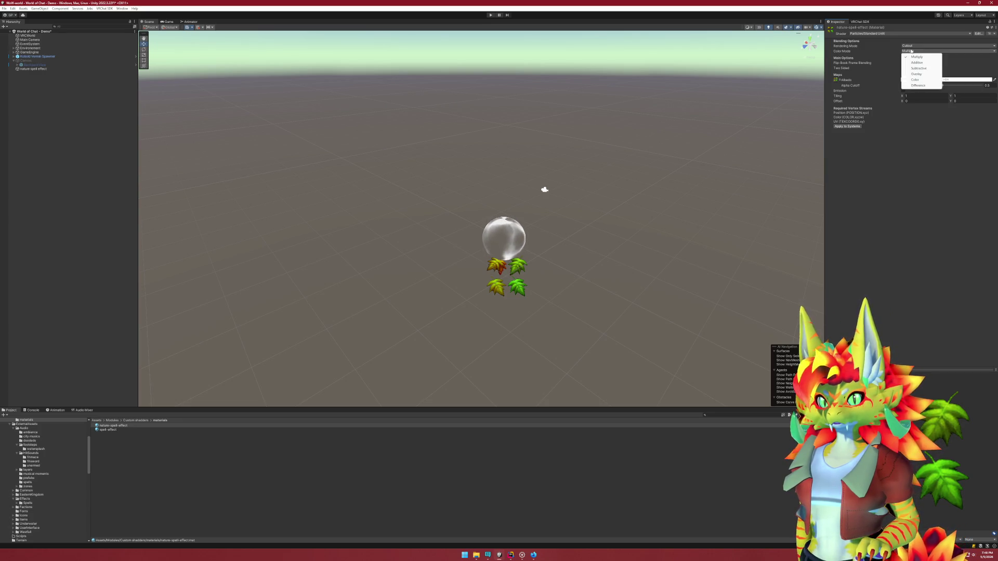
pyautogui.click(914, 47)
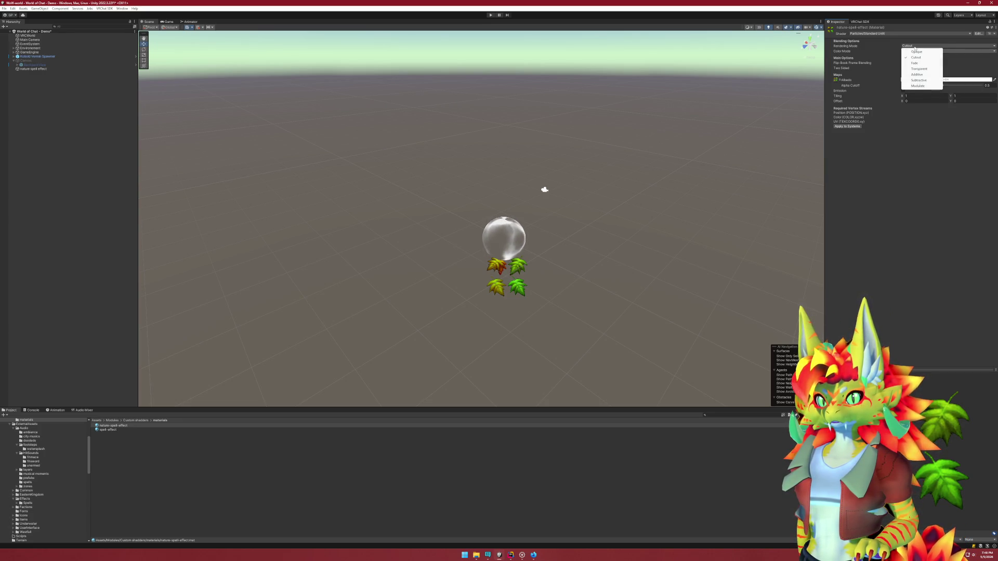
pyautogui.click(915, 57)
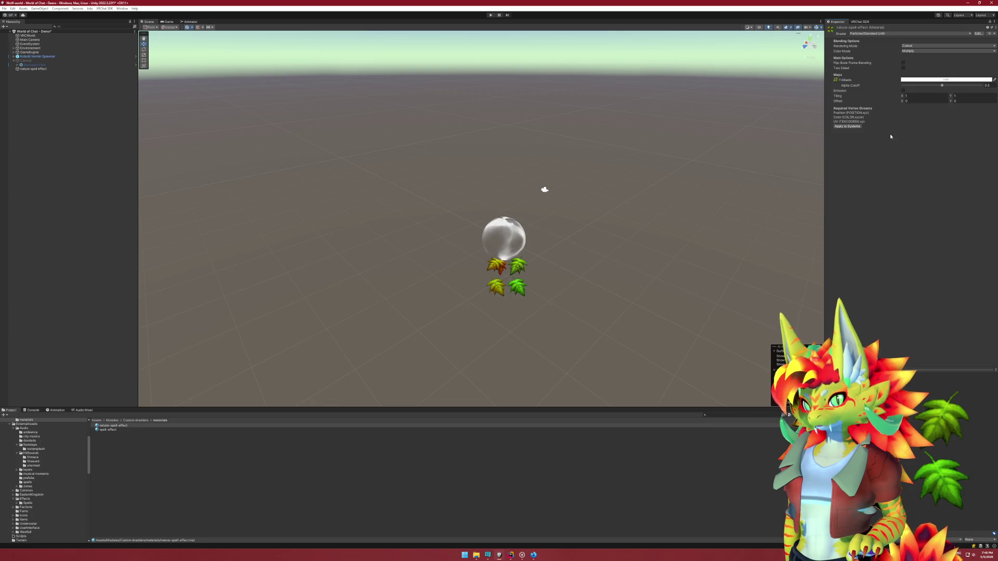
pyautogui.click(903, 91)
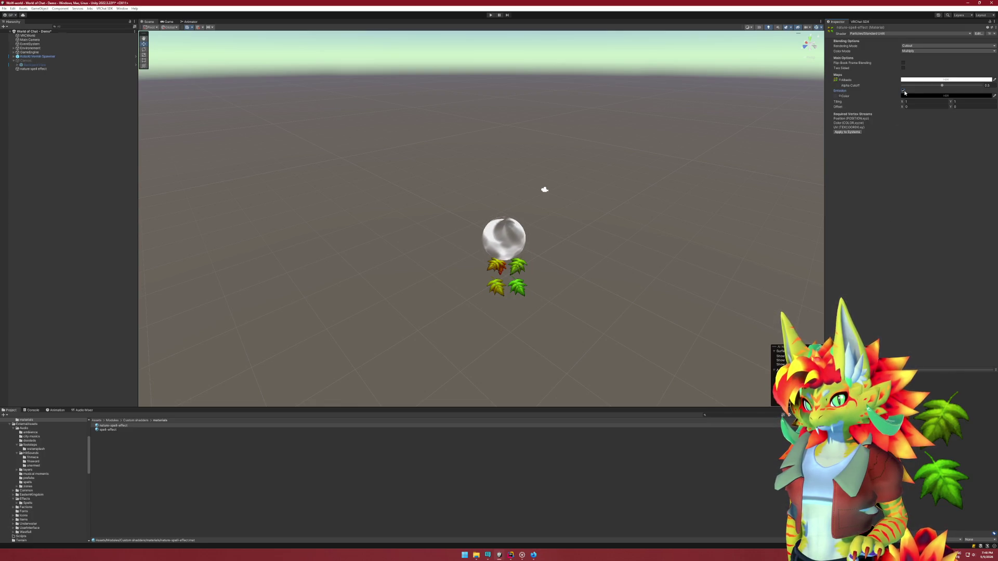
pyautogui.click(904, 91)
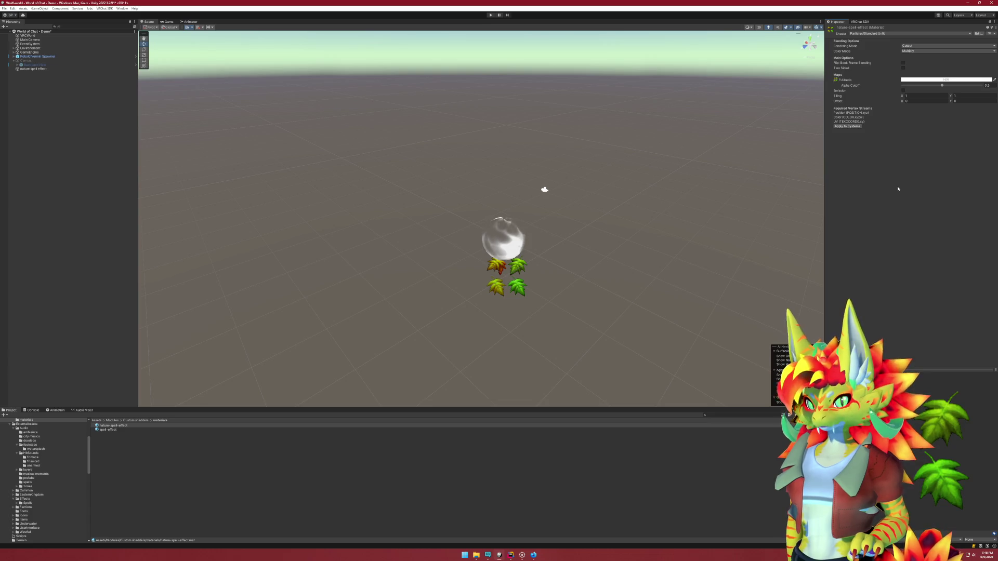
pyautogui.click(434, 498)
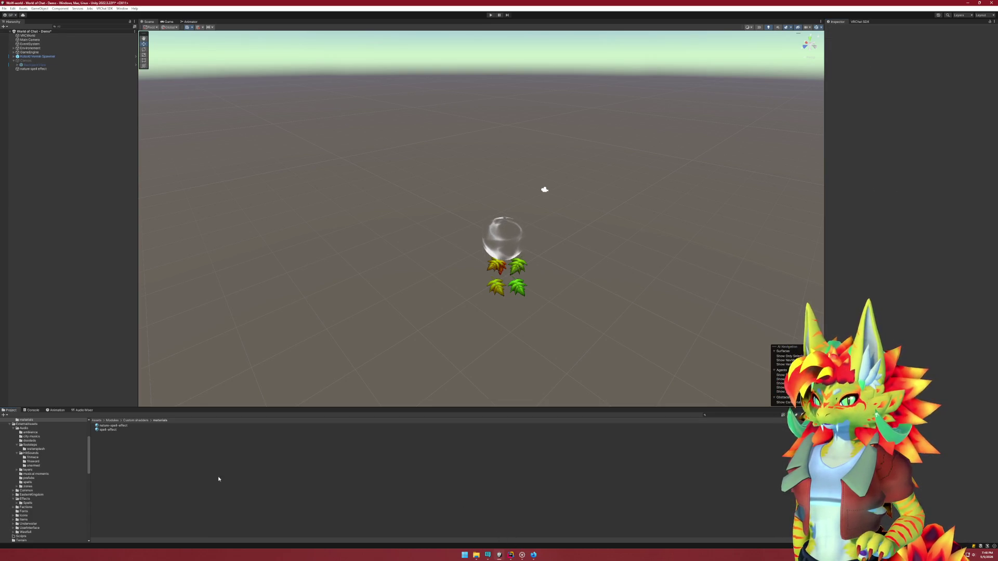
# In wow.export, preview leafgreen_a and export leafred2_a and leafbrown as PNGs
pyautogui.click(499, 554)
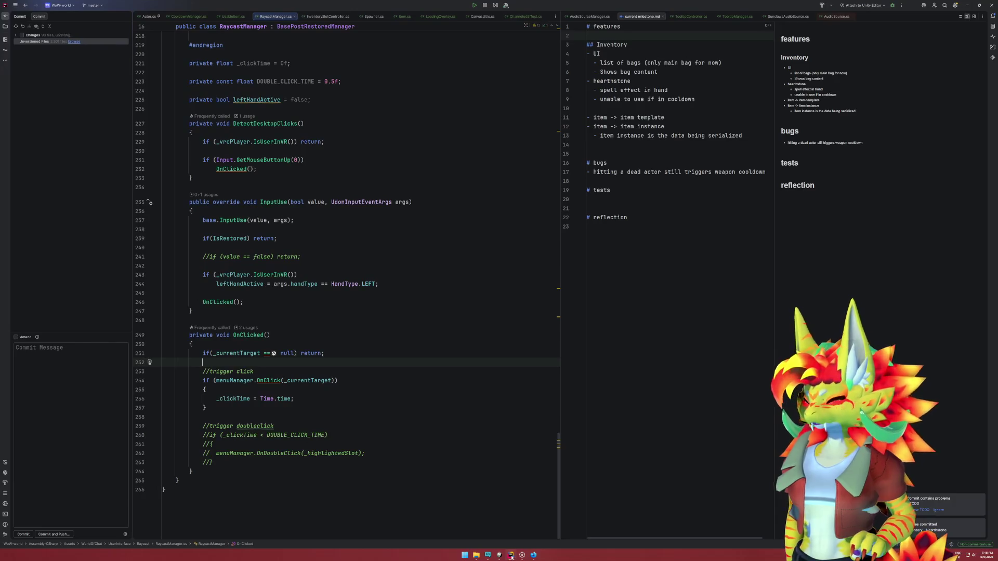
pyautogui.click(522, 555)
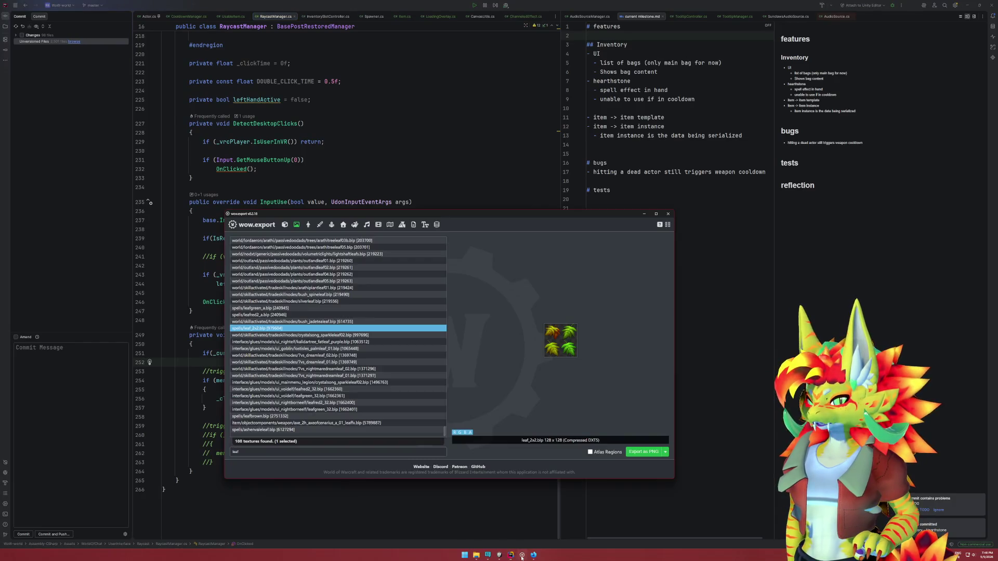
pyautogui.click(265, 309)
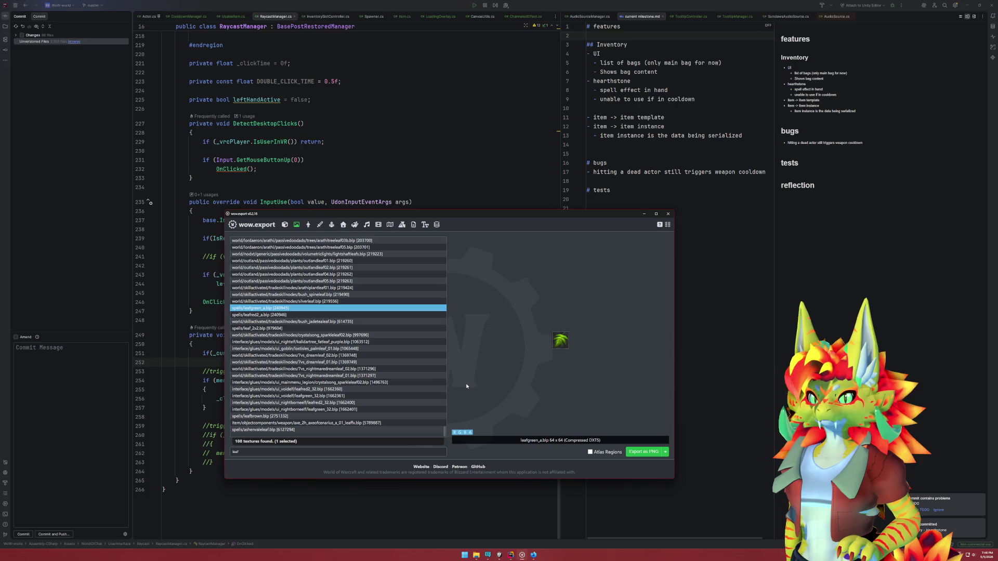
pyautogui.click(312, 315)
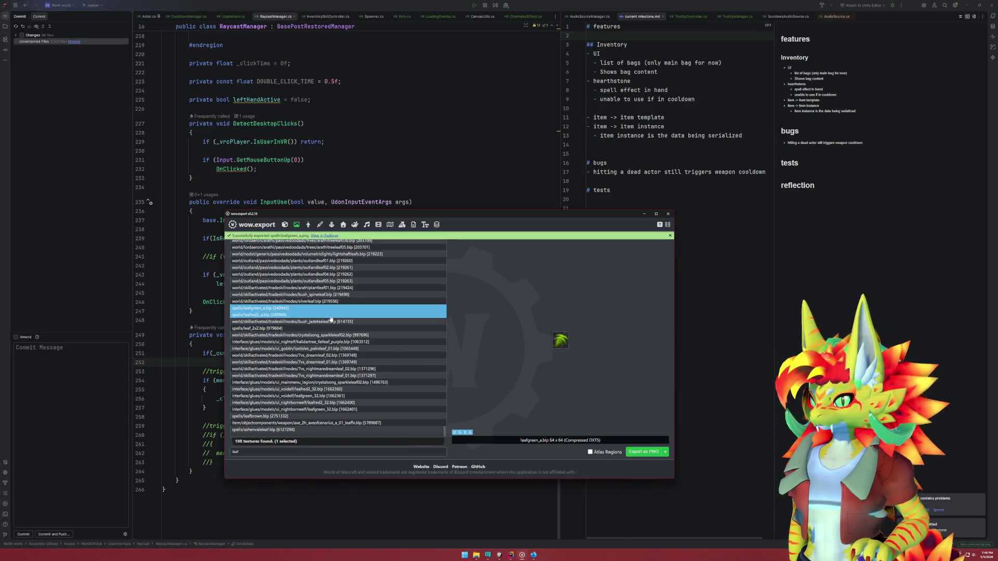
pyautogui.click(633, 453)
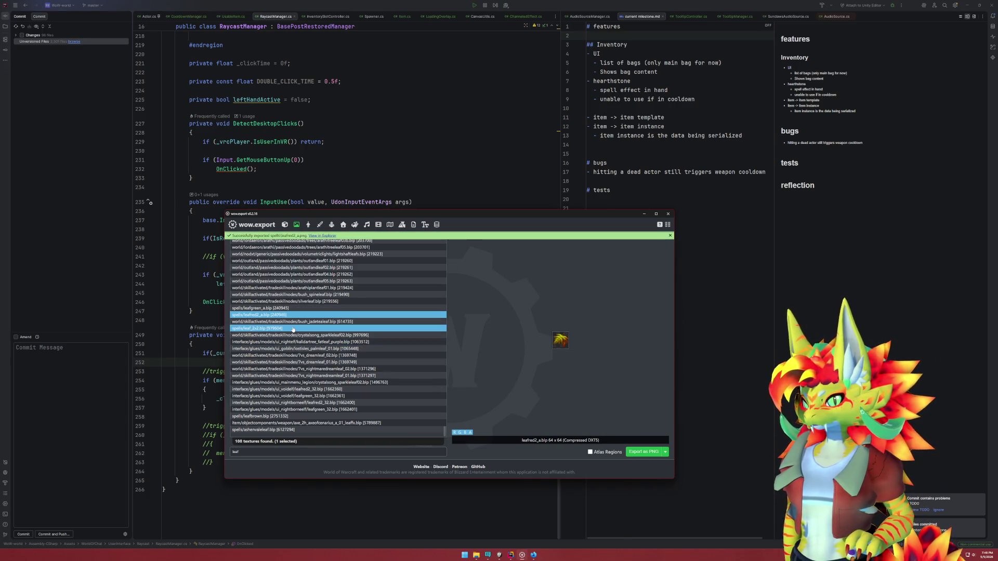
pyautogui.click(311, 416)
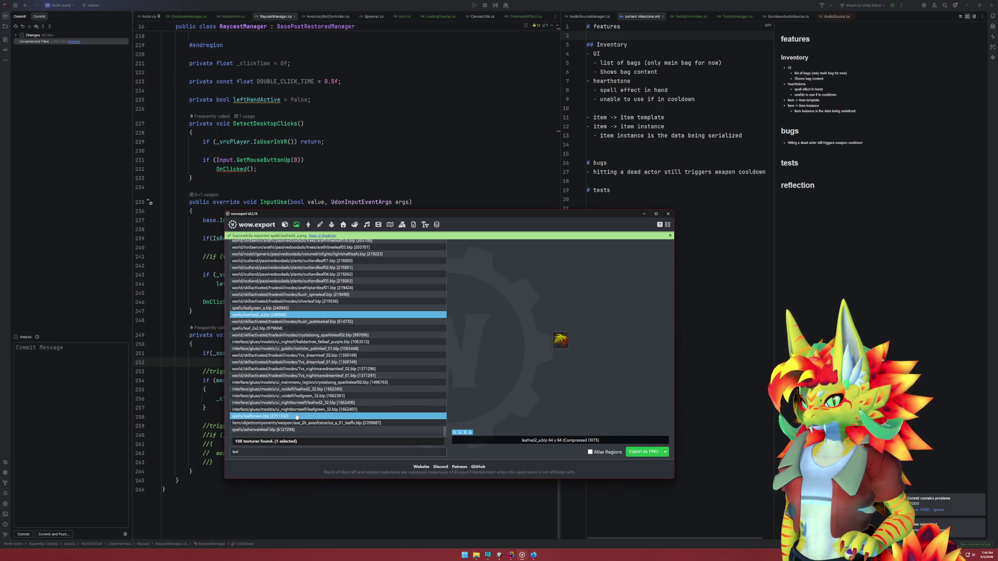
pyautogui.click(643, 452)
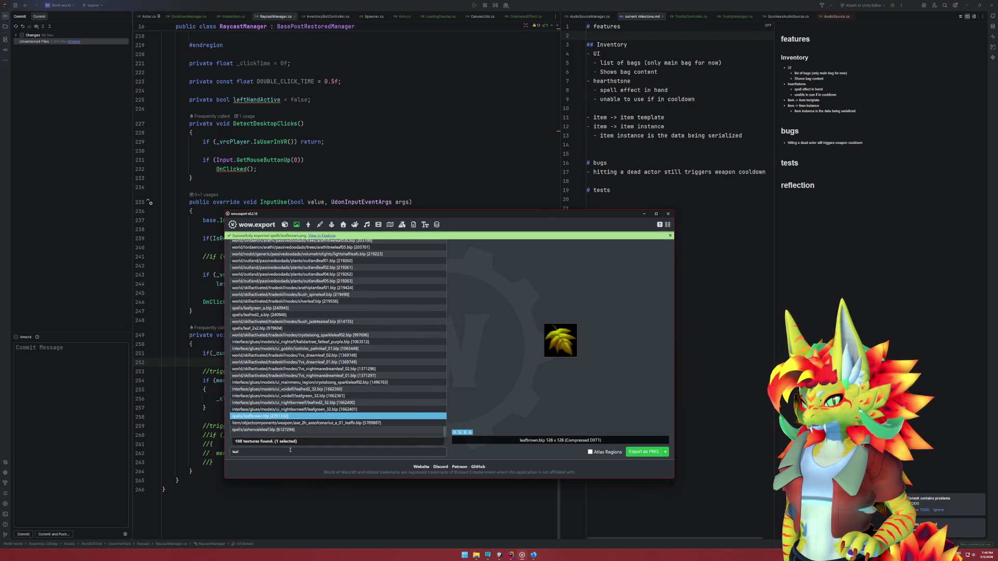
# Prefix the search with 'spells/' and preview leaf_2x2 and the neighbouring leaf textures
pyautogui.write('f')
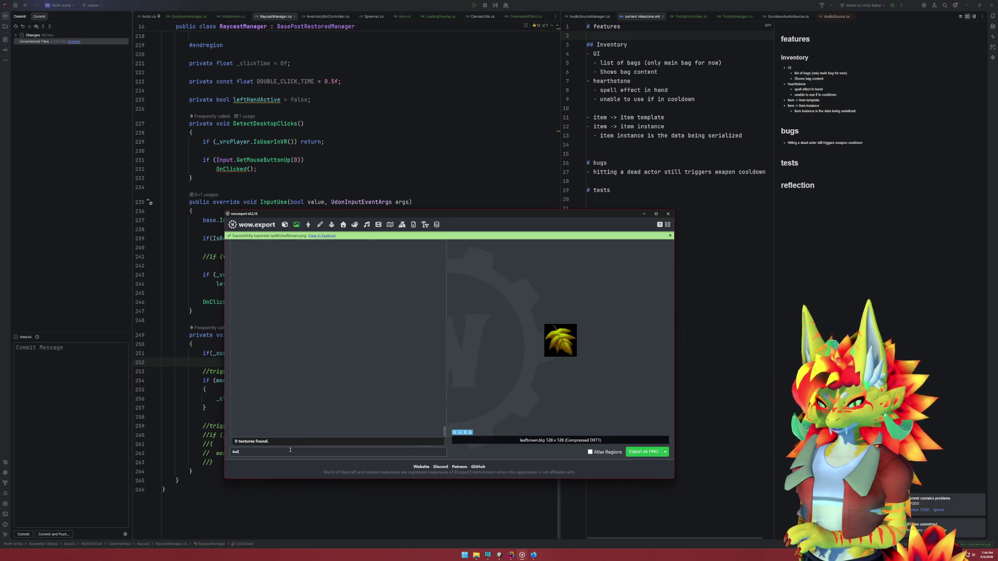
pyautogui.press('Home')
pyautogui.write('spells/')
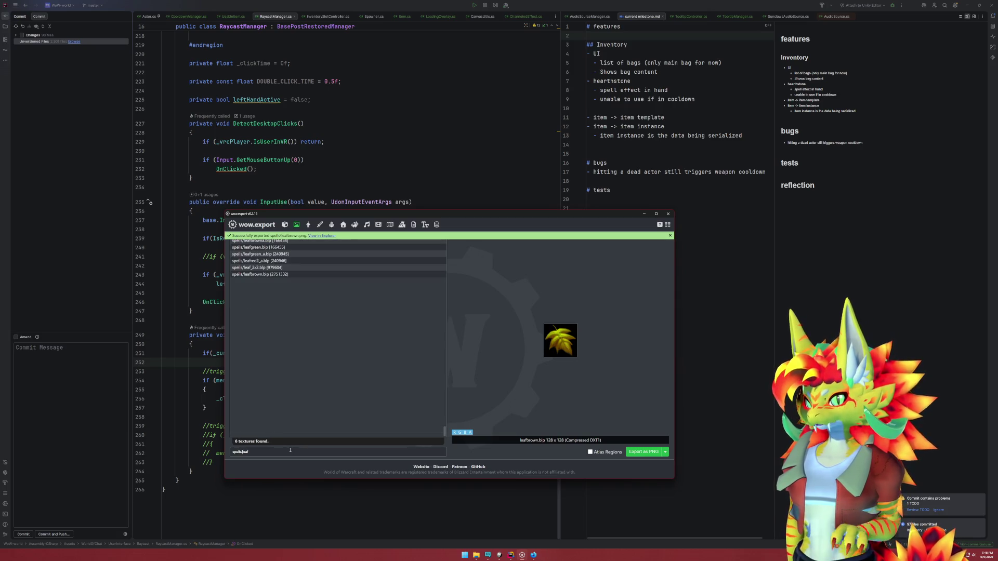
pyautogui.click(289, 274)
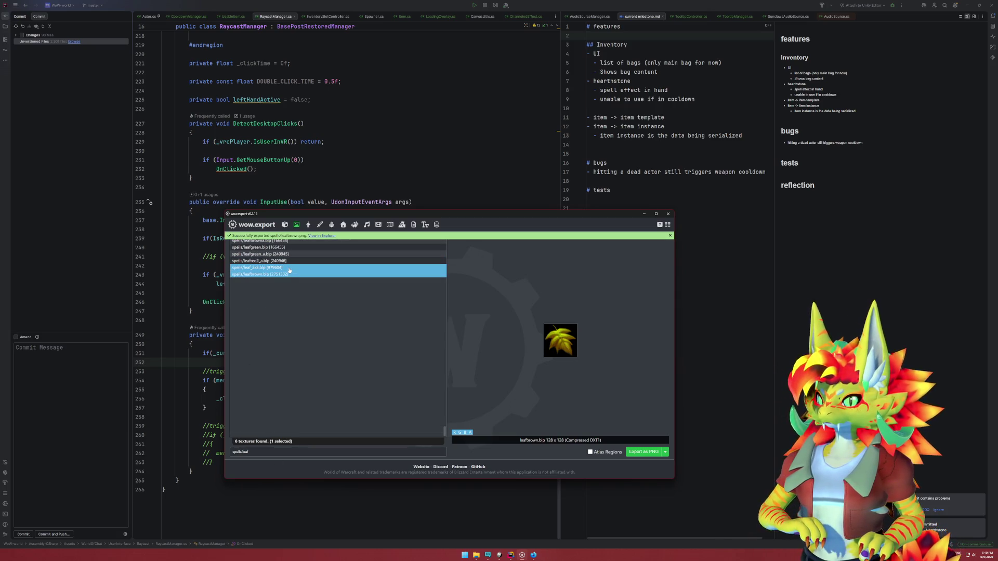
pyautogui.click(289, 268)
pyautogui.press('Up')
pyautogui.press('Up')
pyautogui.press('Up')
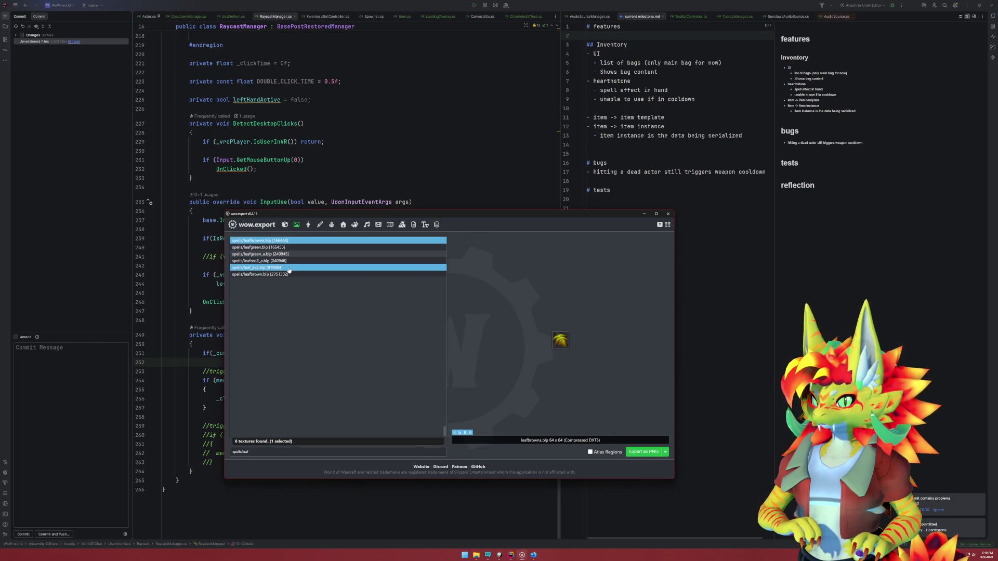
pyautogui.click(289, 269)
pyautogui.moveTo(289, 269)
pyautogui.mouseDown()
pyautogui.moveTo(294, 242)
pyautogui.moveTo(298, 263)
pyautogui.mouseUp()
# Open the spells export directory in File Explorer and move the window aside
pyautogui.rightClick(296, 264)
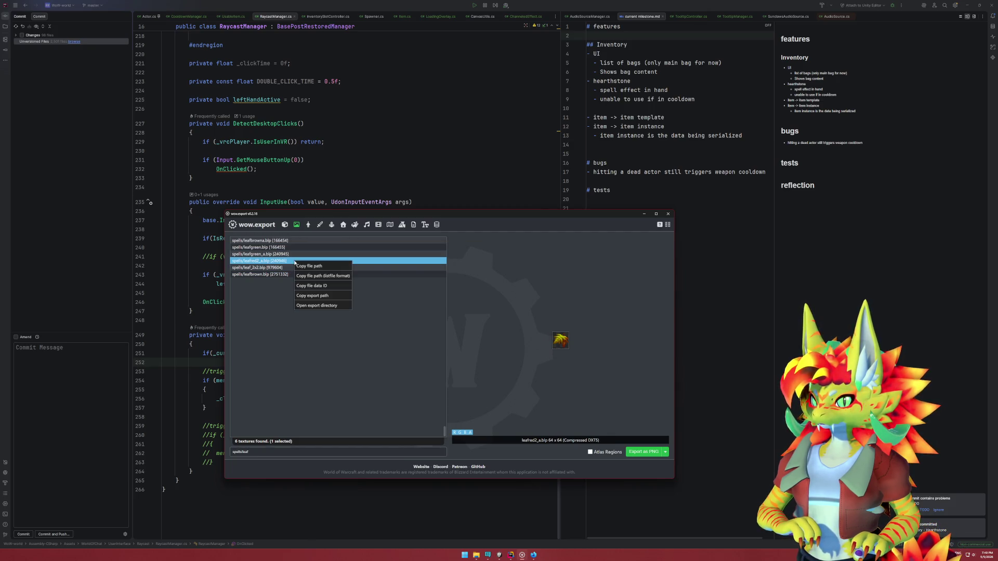
pyautogui.click(320, 306)
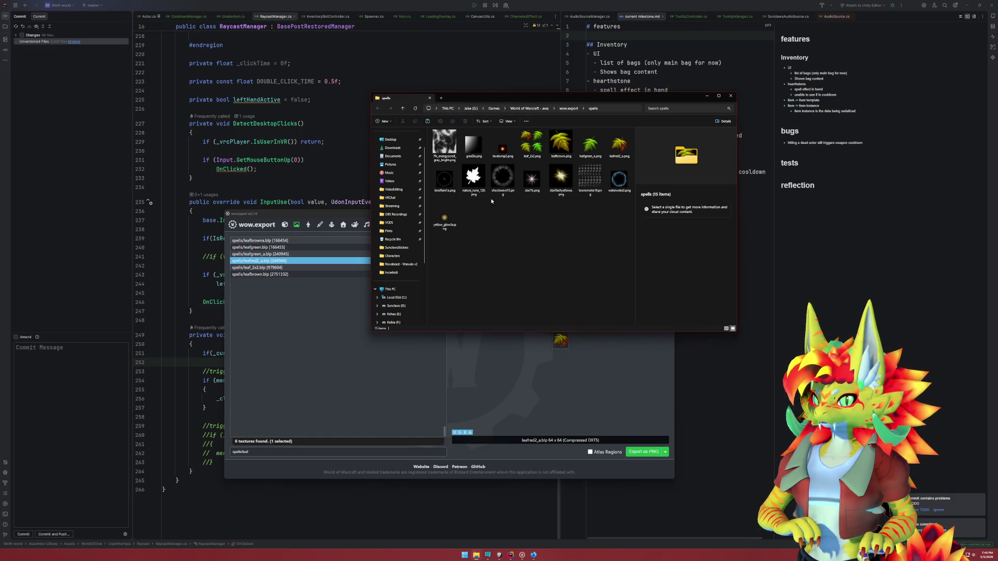
pyautogui.moveTo(577, 99); pyautogui.dragTo(694, 80)
# Export leafbrowna as a PNG, then preview leafgreen, leafgreen_a, leafred2_a and leafbrown
pyautogui.click(312, 241)
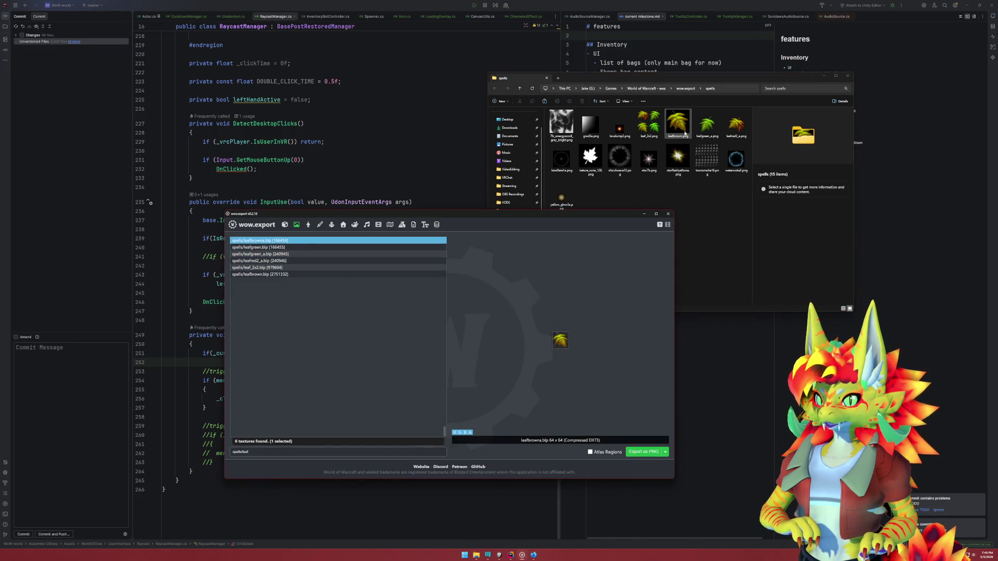
pyautogui.click(639, 450)
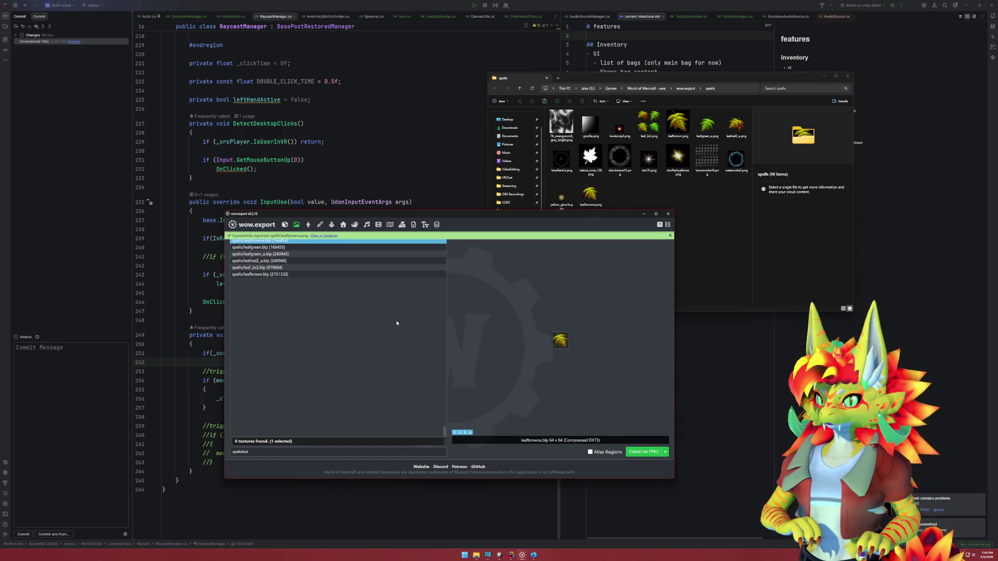
pyautogui.moveTo(364, 213); pyautogui.dragTo(376, 255)
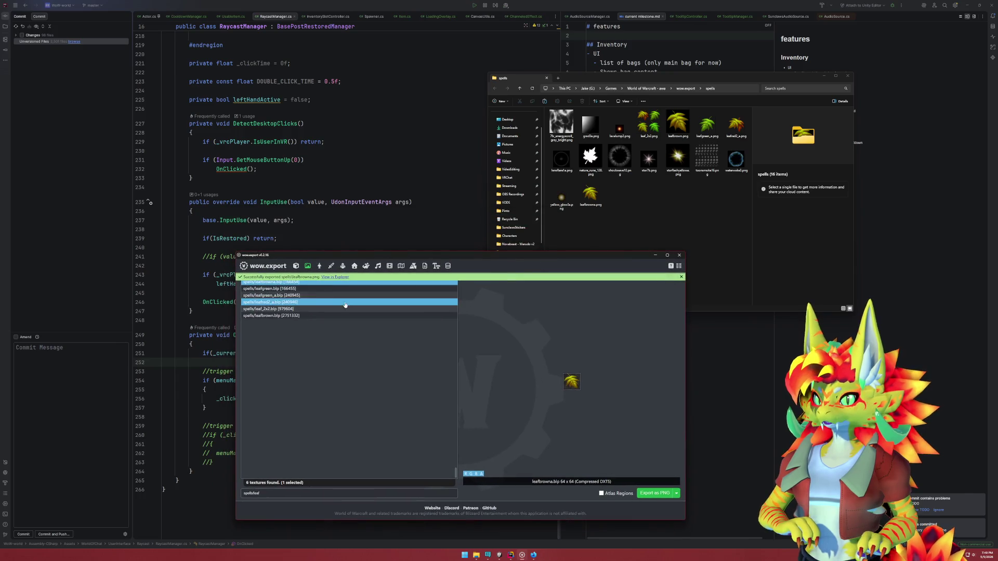
pyautogui.click(316, 289)
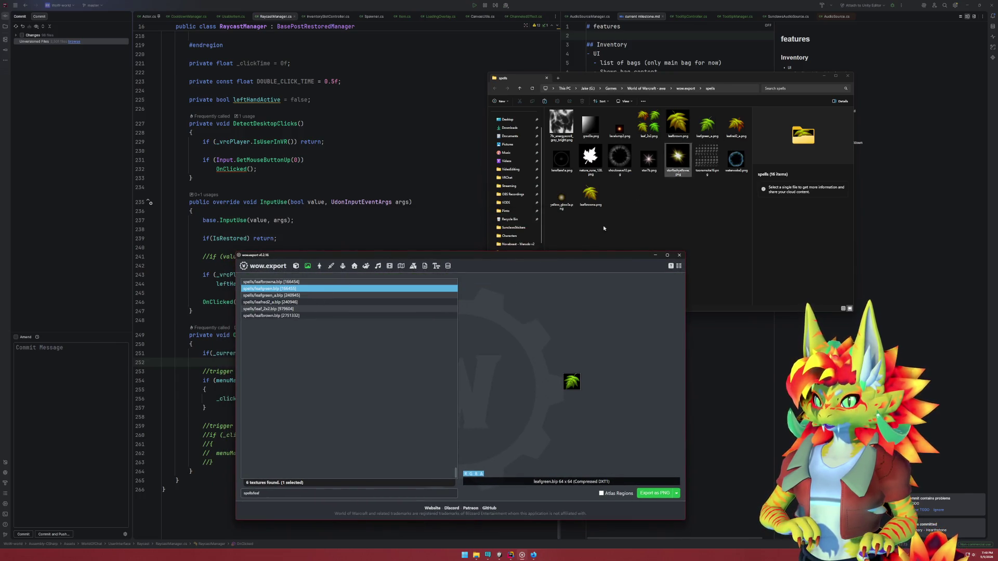
pyautogui.press('Down')
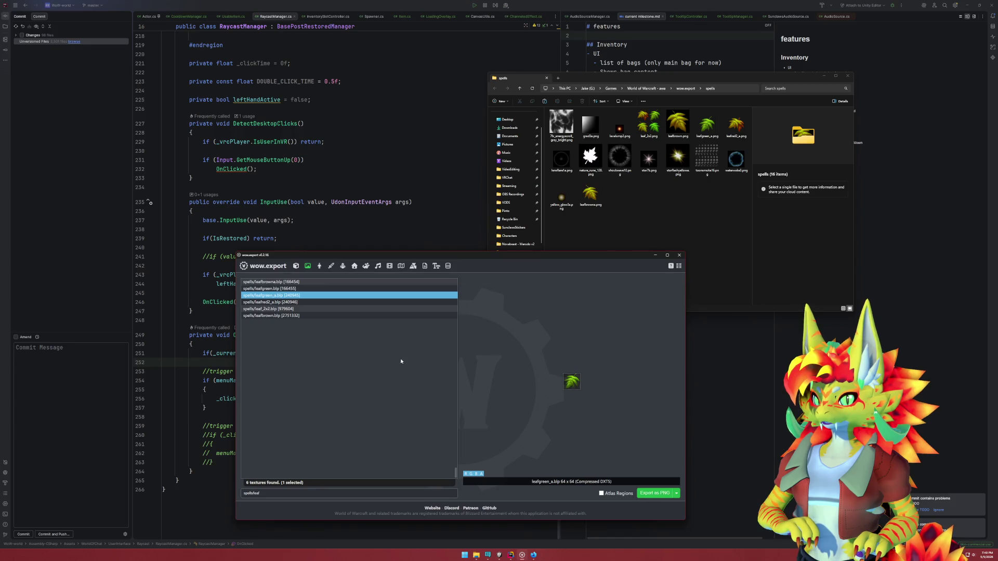
pyautogui.press('Down')
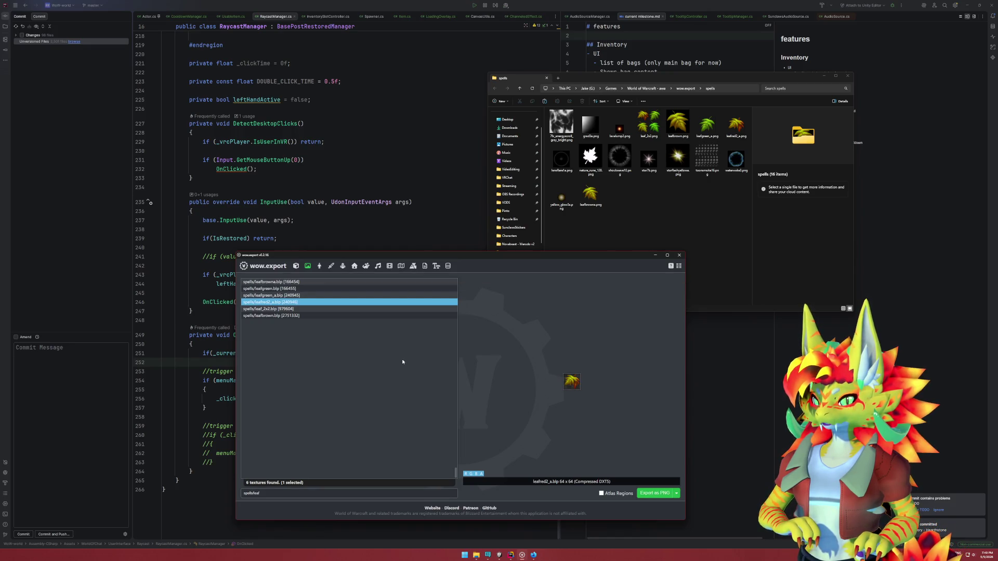
pyautogui.press('Down')
pyautogui.press('Down')
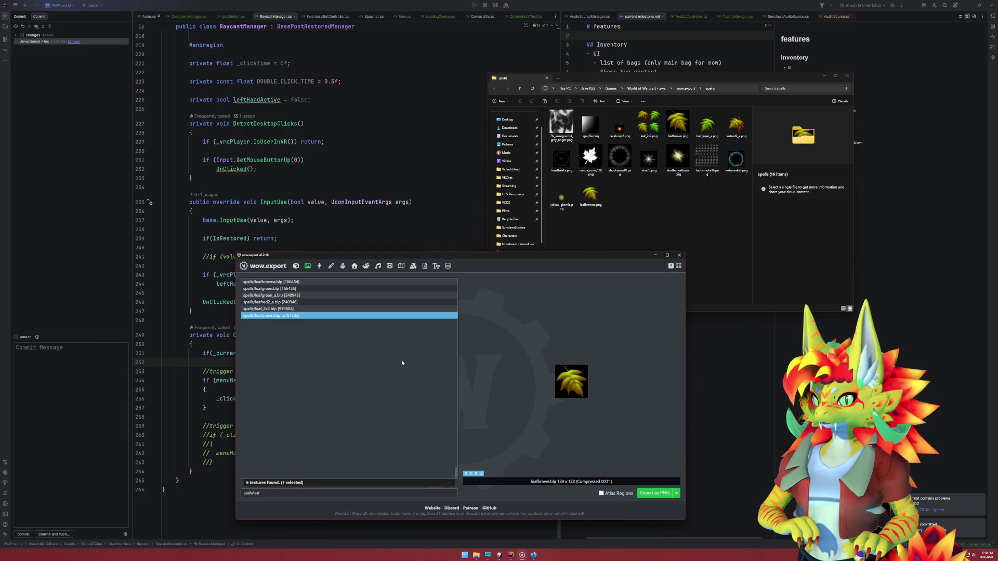
# Select leafred2_a.png, leafbrowna.png and leafgreen_a.png in the spells export folder
pyautogui.click(710, 232)
pyautogui.click(736, 124)
pyautogui.keyDown('ctrl'); pyautogui.click(590, 193); pyautogui.keyUp('ctrl')
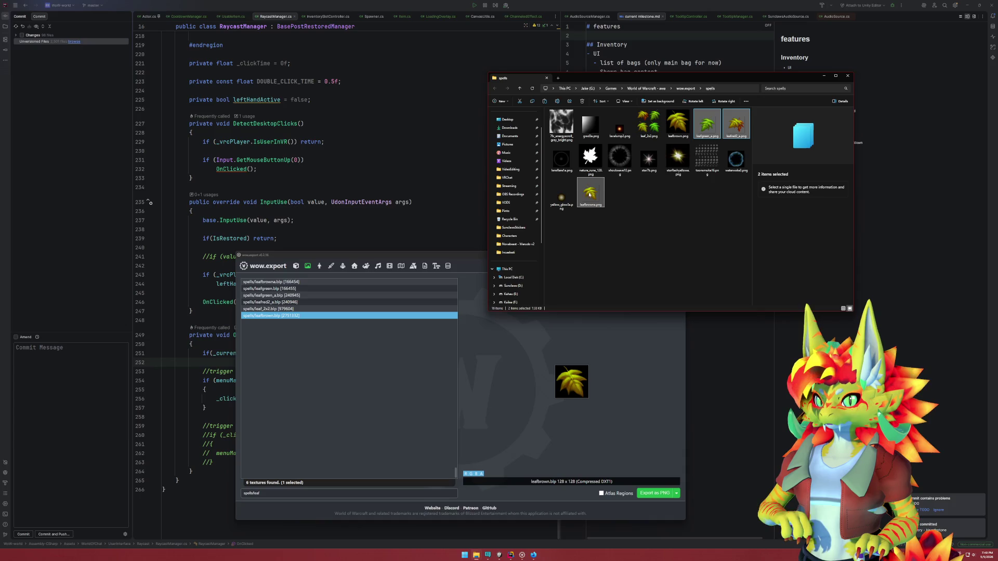
pyautogui.keyDown('ctrl'); pyautogui.click(706, 126); pyautogui.keyUp('ctrl')
# Import the three leaf PNGs into Unity and move them into the Spells folder
pyautogui.moveTo(704, 130)
pyautogui.mouseDown()
pyautogui.moveTo(476, 350)
pyautogui.moveTo(497, 545)
pyautogui.moveTo(292, 508)
pyautogui.mouseUp()
pyautogui.click(114, 433)
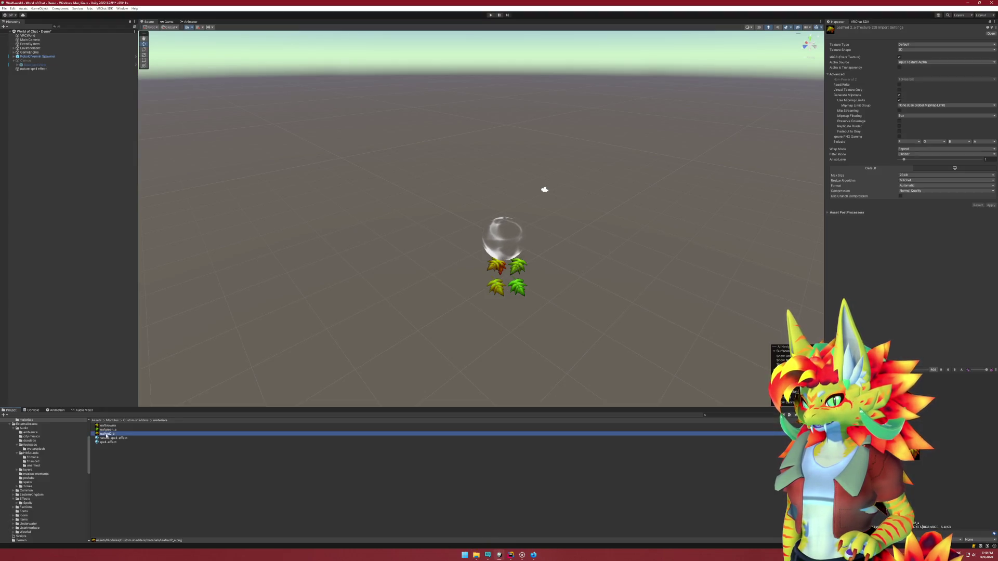
pyautogui.keyDown('shift'); pyautogui.click(109, 425); pyautogui.keyUp('shift')
pyautogui.scroll(-10, 58, 462)
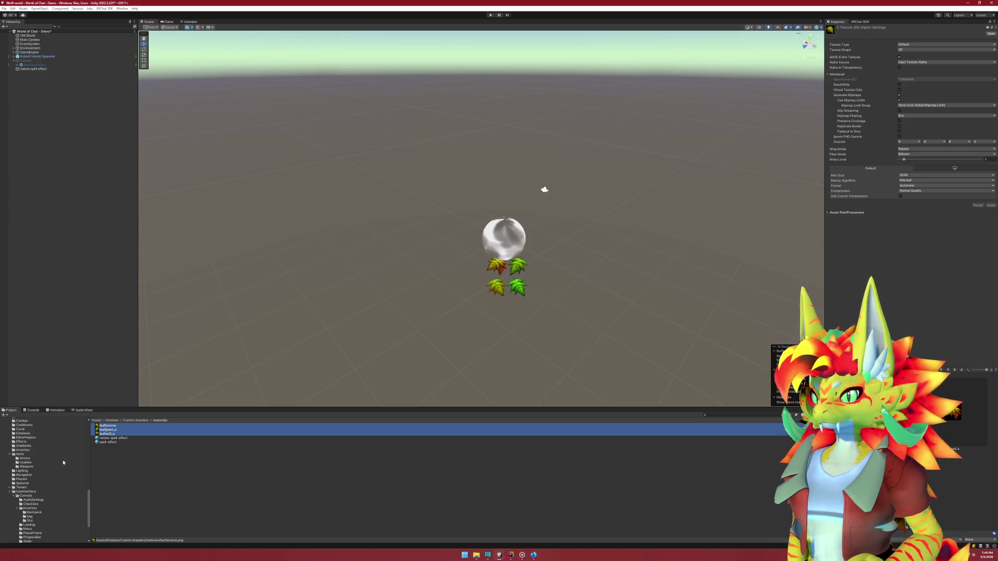
pyautogui.scroll(10, 62, 463)
pyautogui.moveTo(62, 465); pyautogui.dragTo(34, 462)
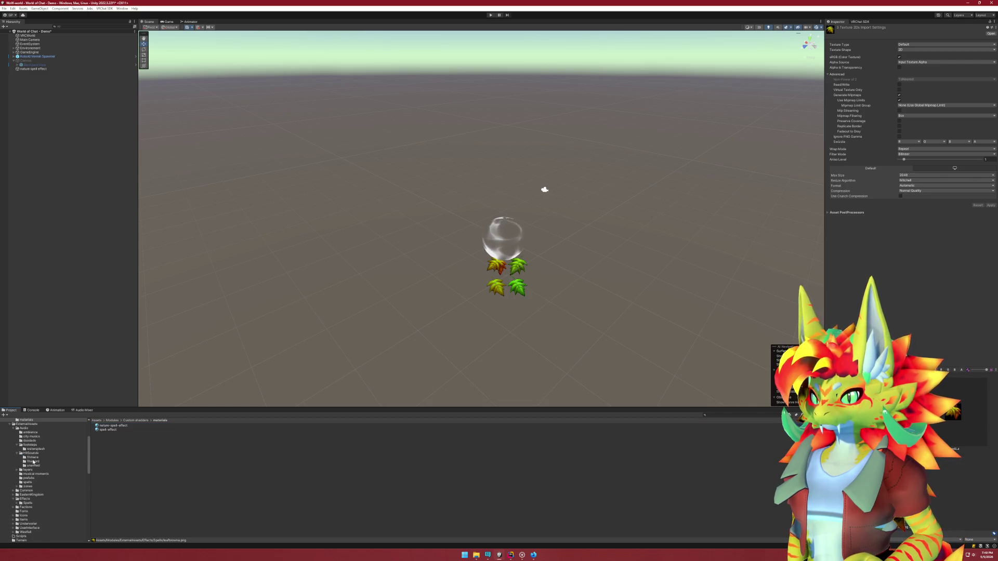
pyautogui.click(32, 504)
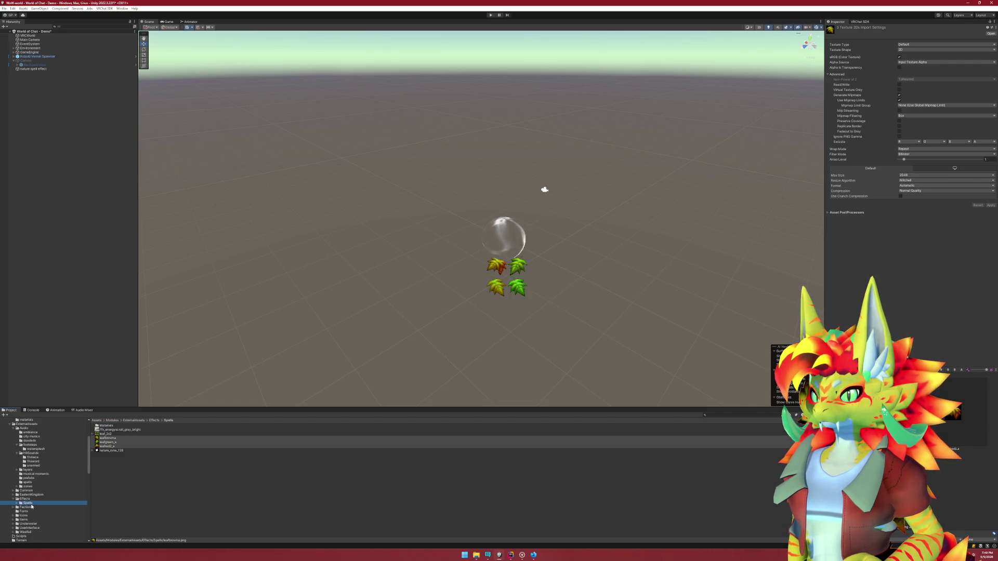
# Set the leaf textures' Texture Type to Sprite (2D and UI) and apply it
pyautogui.click(908, 45)
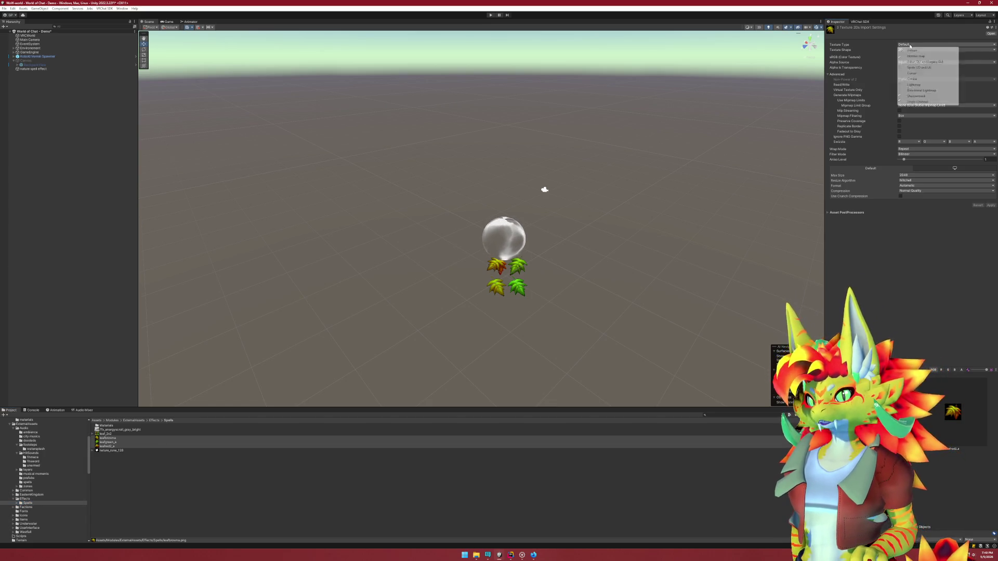
pyautogui.click(917, 64)
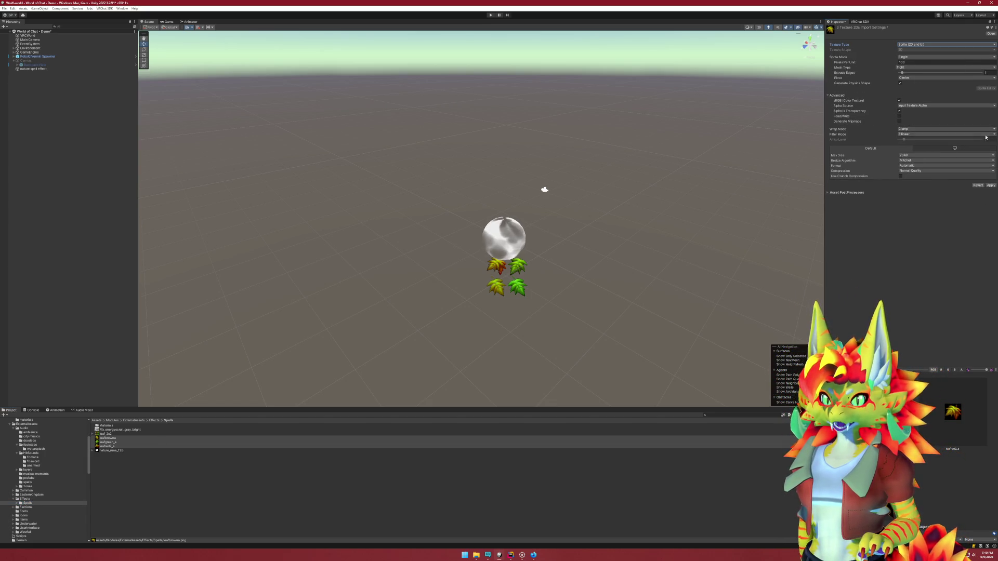
pyautogui.click(991, 185)
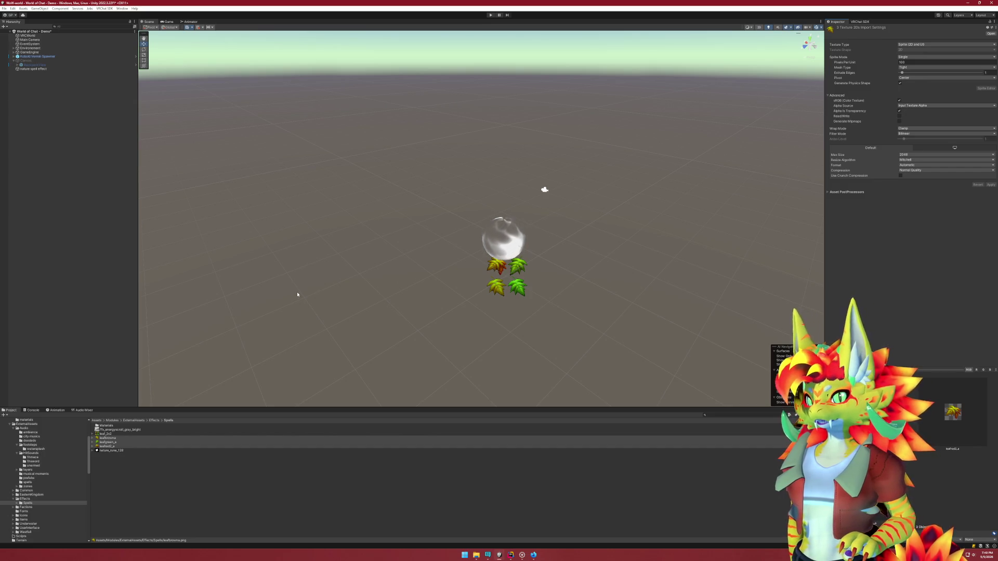
pyautogui.click(478, 306)
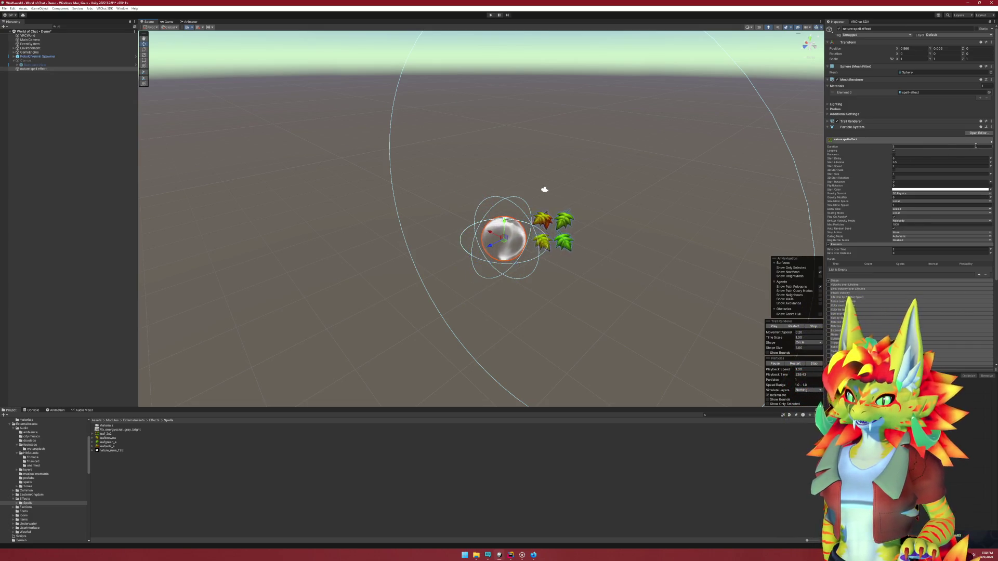
# Swap the nature-spell-effect material's 2x2 leaf sheet for the single green leaf texture
pyautogui.scroll(-5, 868, 302)
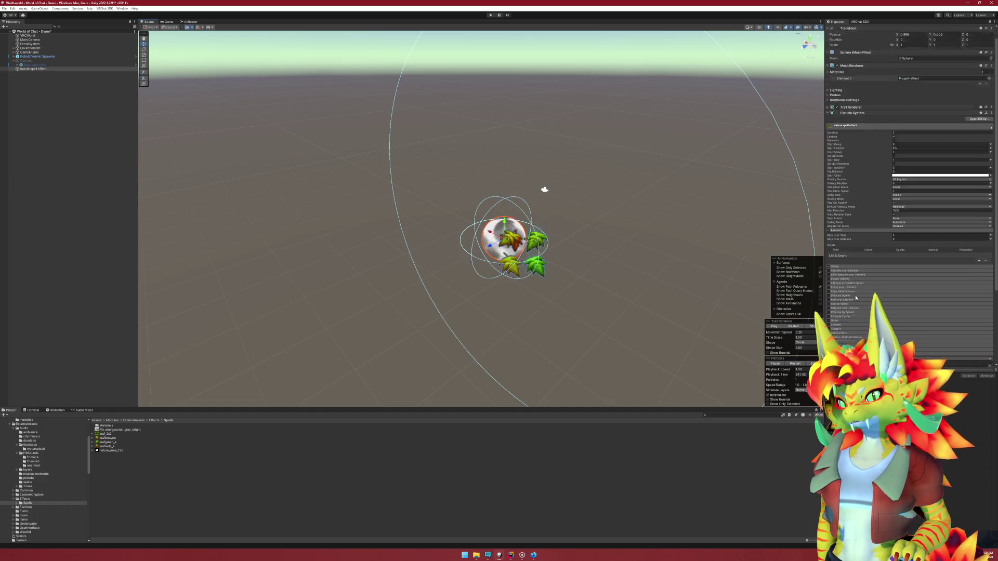
pyautogui.click(910, 269)
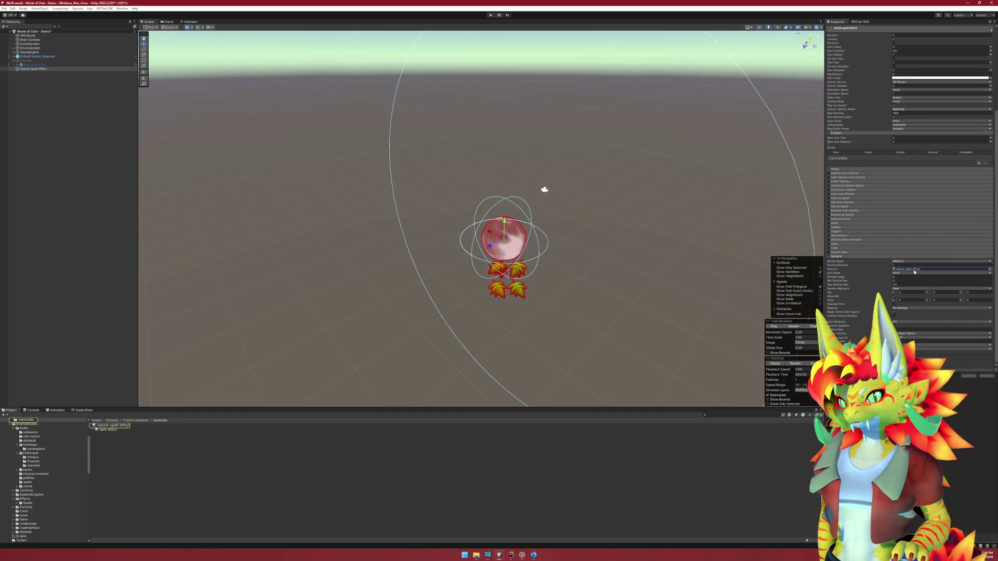
pyautogui.click(120, 426)
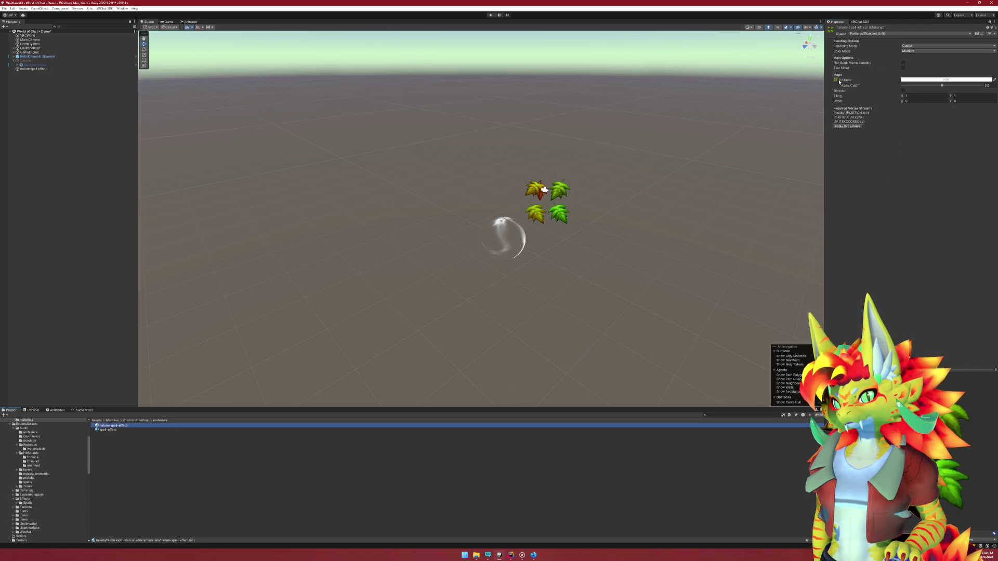
pyautogui.click(835, 80)
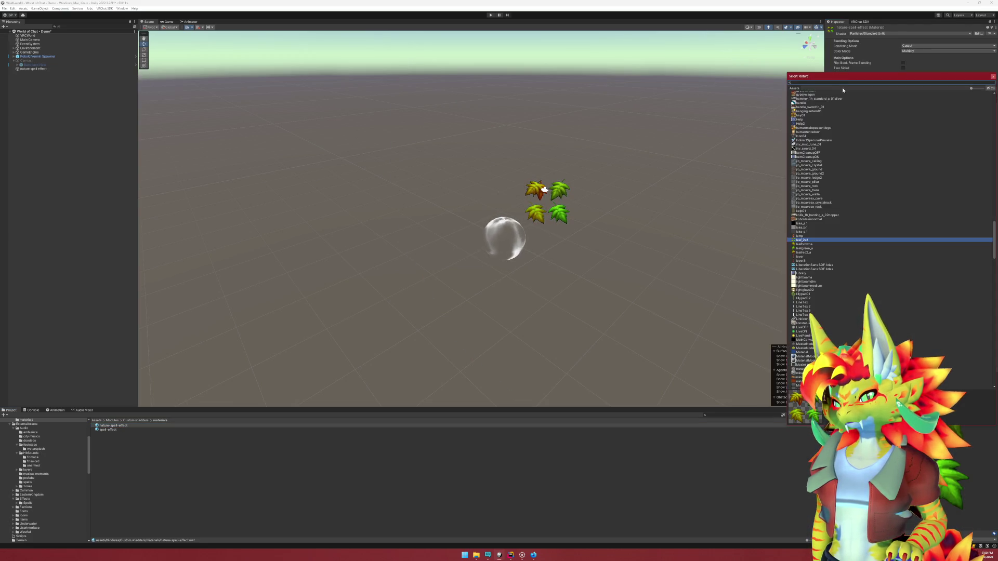
pyautogui.doubleClick(804, 248)
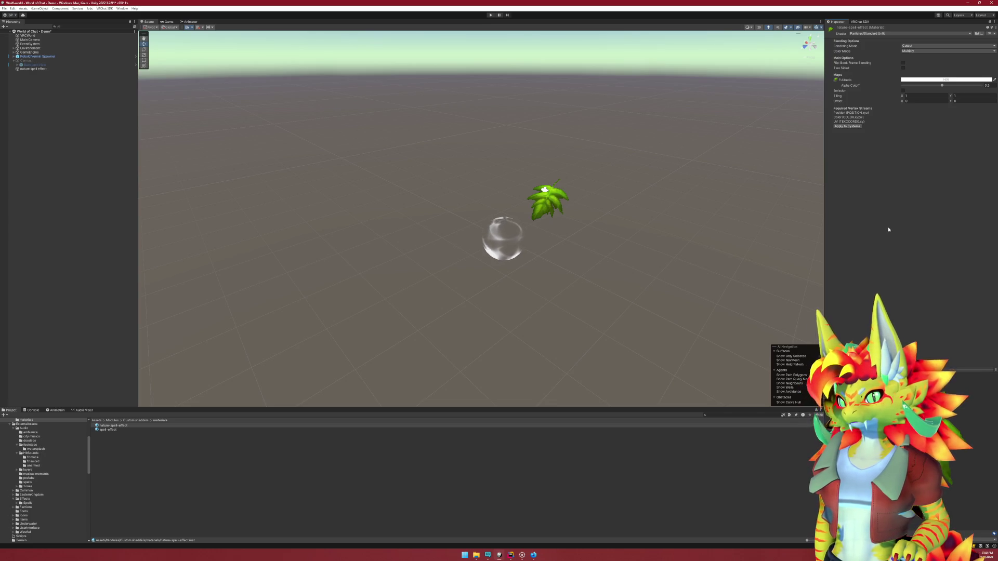
pyautogui.click(34, 68)
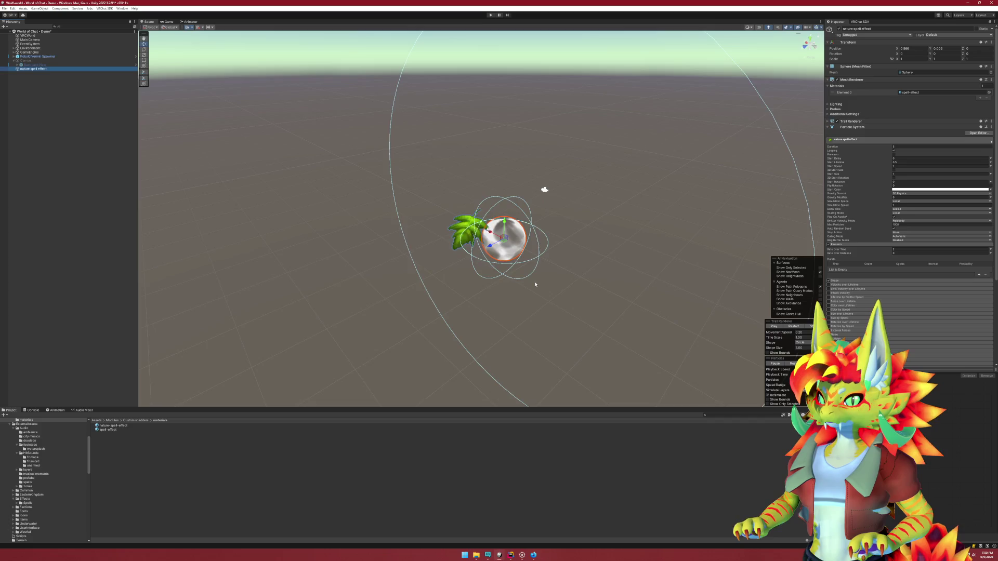
pyautogui.press('f')
pyautogui.moveTo(492, 241)
pyautogui.mouseDown()
pyautogui.moveTo(411, 229)
pyautogui.moveTo(528, 180)
pyautogui.moveTo(523, 285)
pyautogui.moveTo(463, 222)
pyautogui.mouseUp()
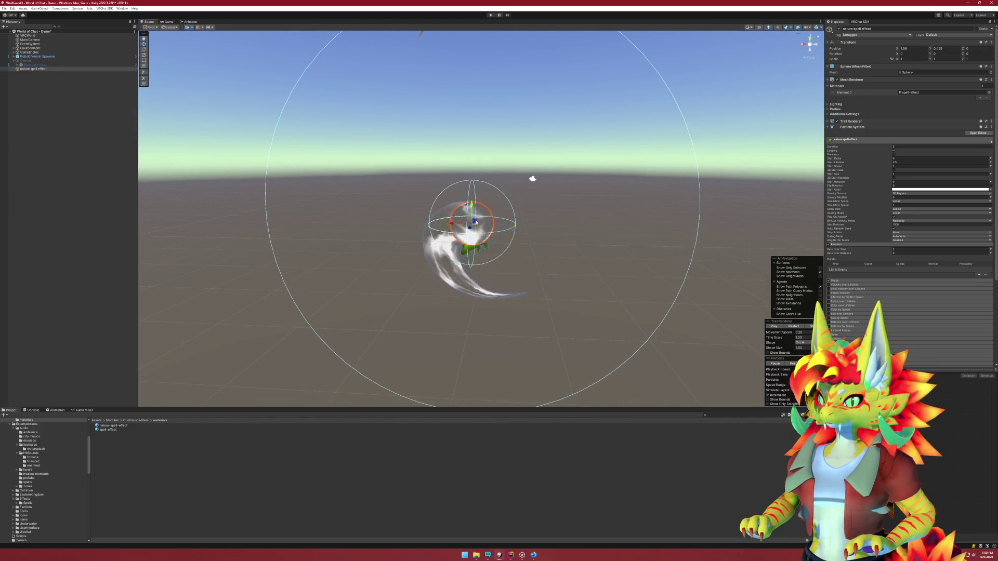
pyautogui.hotkey('ctrl', 'z')
pyautogui.scroll(-3, 888, 295)
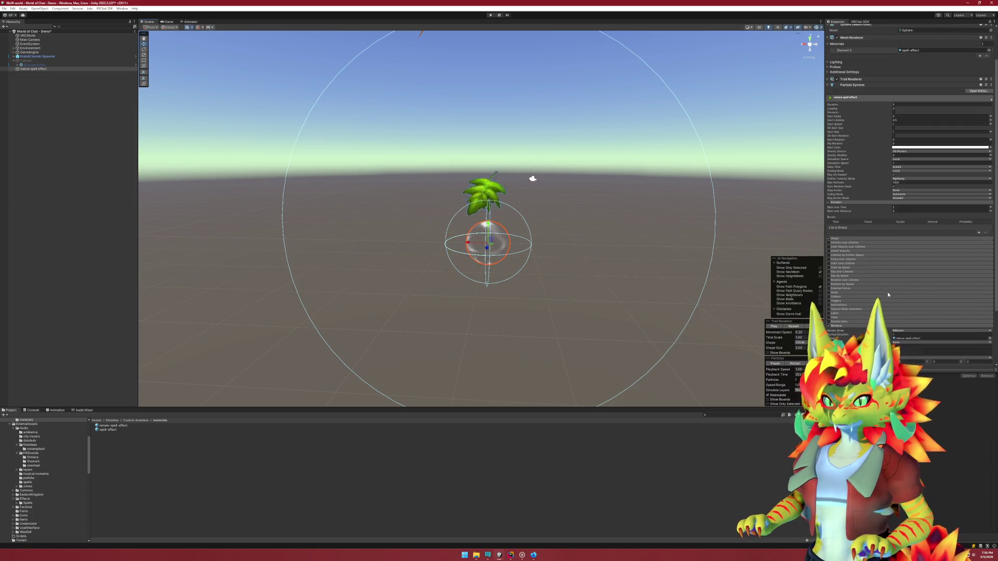
pyautogui.scroll(-3, 881, 281)
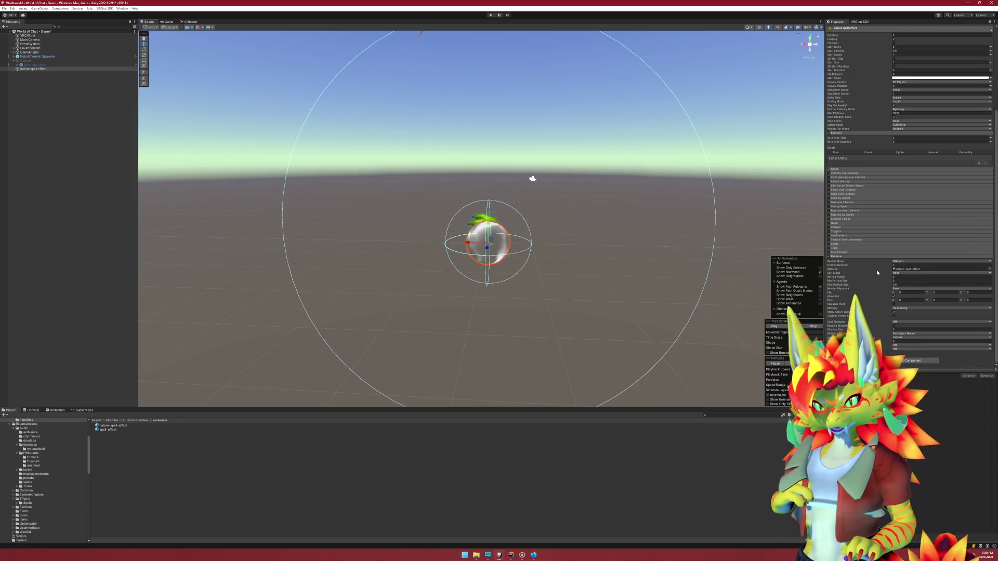
pyautogui.click(846, 221)
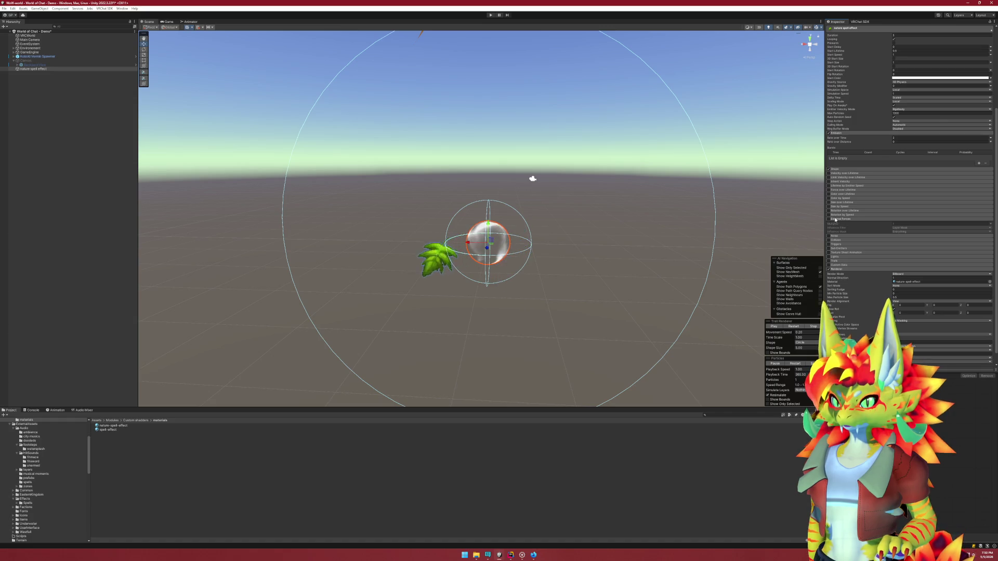
pyautogui.click(835, 219)
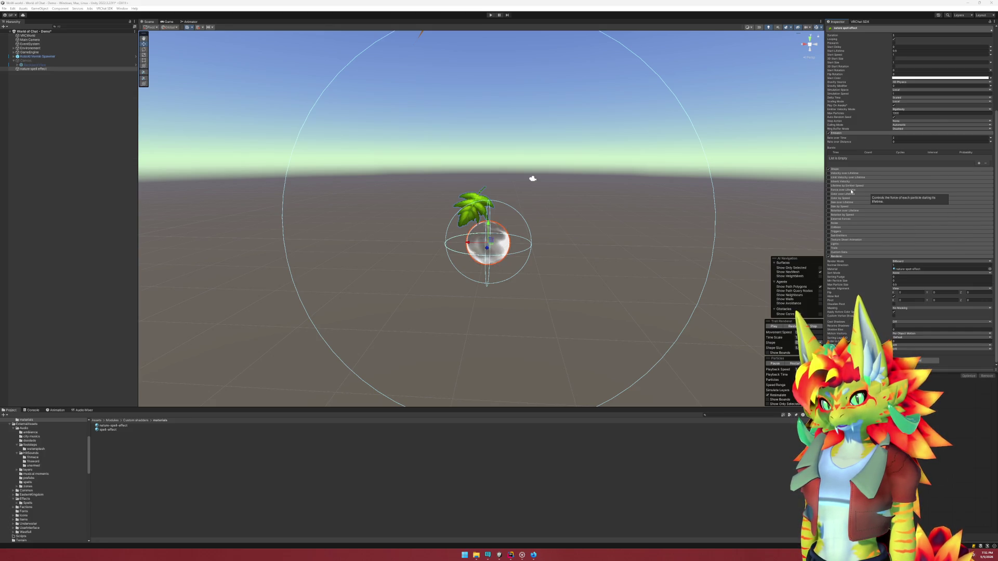
# Expand and enable the Color over Lifetime module, then open its colour Gradient Editor
pyautogui.click(852, 194)
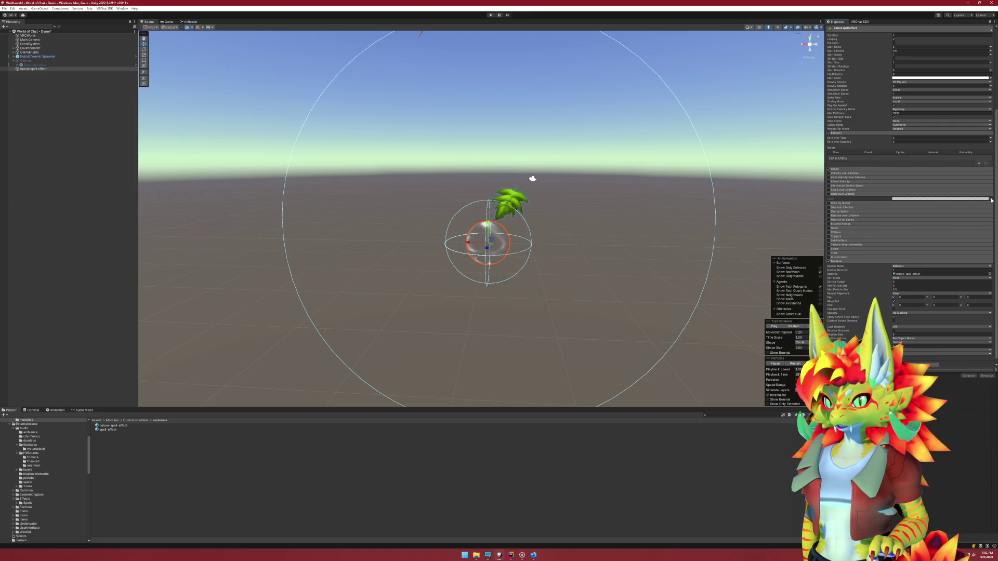
pyautogui.click(829, 194)
pyautogui.click(989, 198)
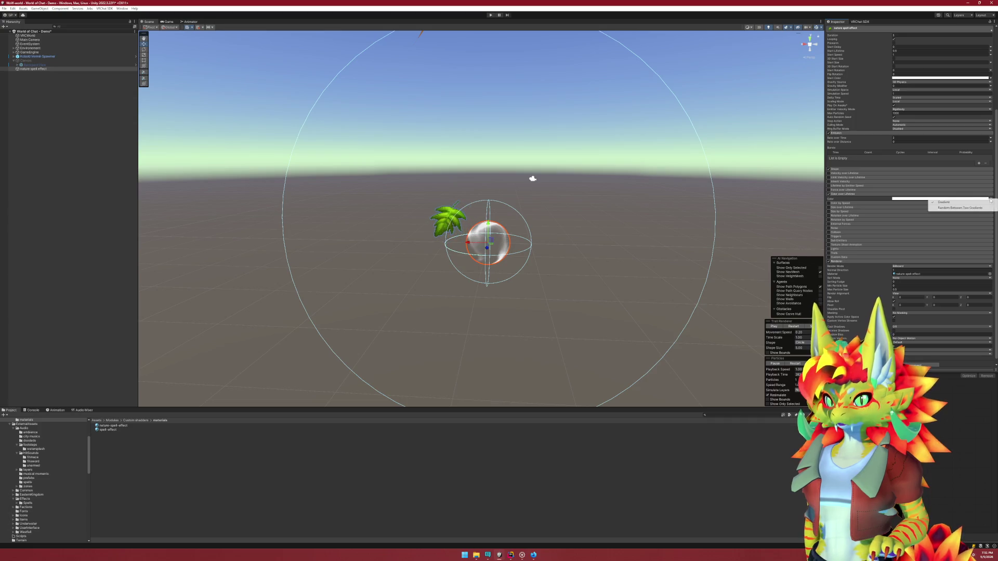
pyautogui.click(900, 199)
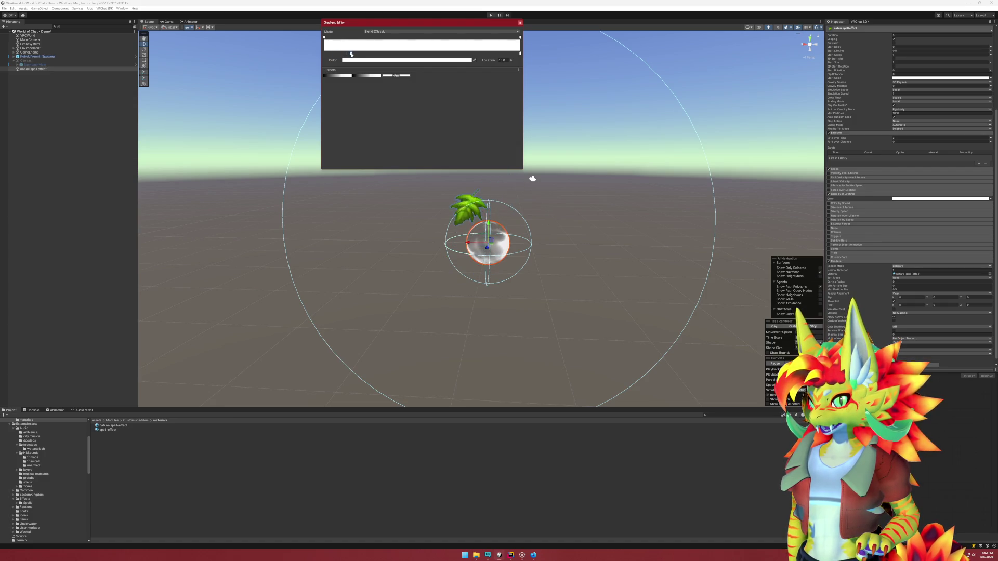
# Replace the extra colour key with a black colour key at 16%
pyautogui.press('Delete')
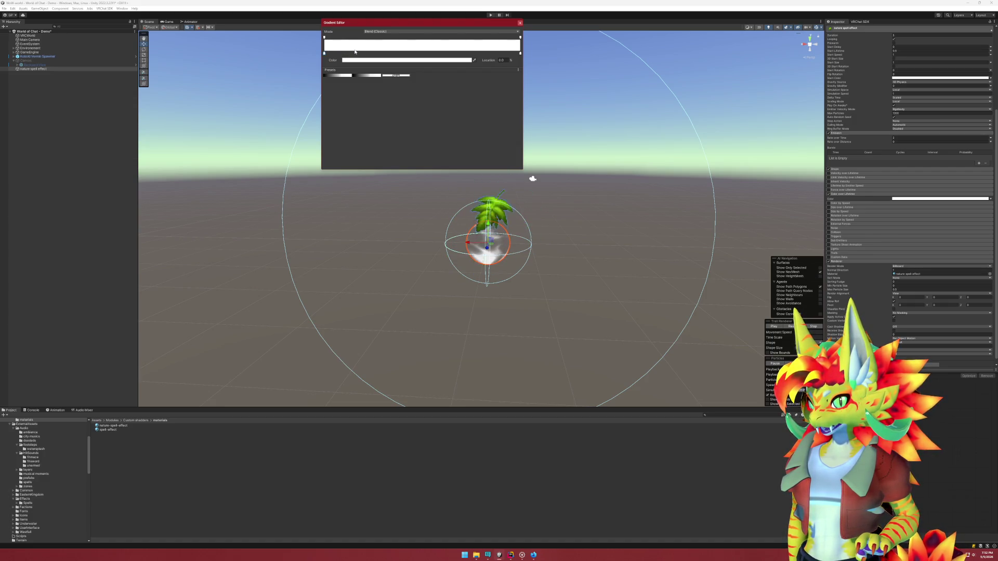
pyautogui.doubleClick(355, 52)
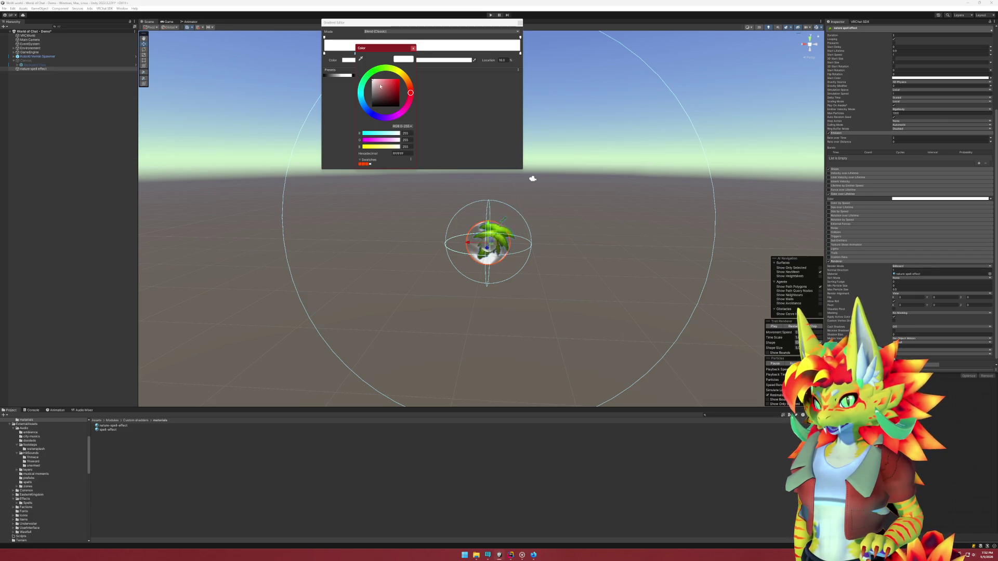
pyautogui.moveTo(380, 86)
pyautogui.mouseDown()
pyautogui.moveTo(368, 124)
pyautogui.moveTo(351, 61)
pyautogui.mouseUp()
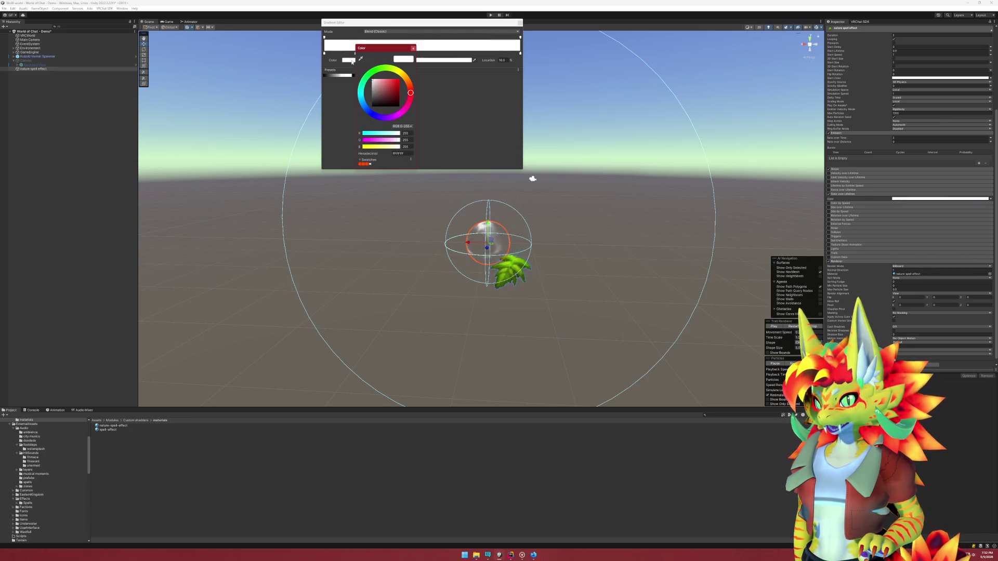
pyautogui.click(413, 49)
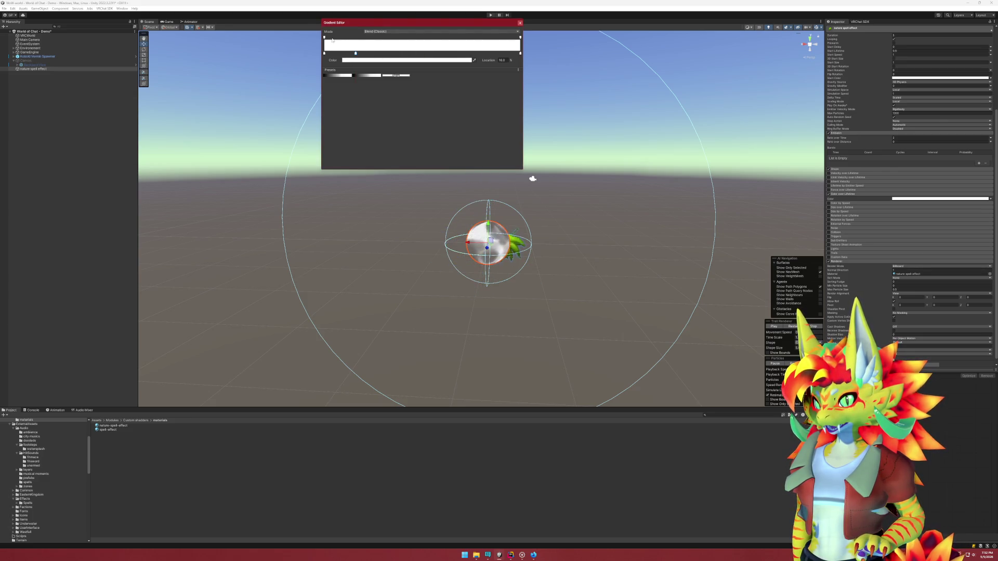
# Add an alpha key and nudge the starting alpha key slightly right, keeping Blend (Classic) mode
pyautogui.click(356, 40)
pyautogui.click(324, 37)
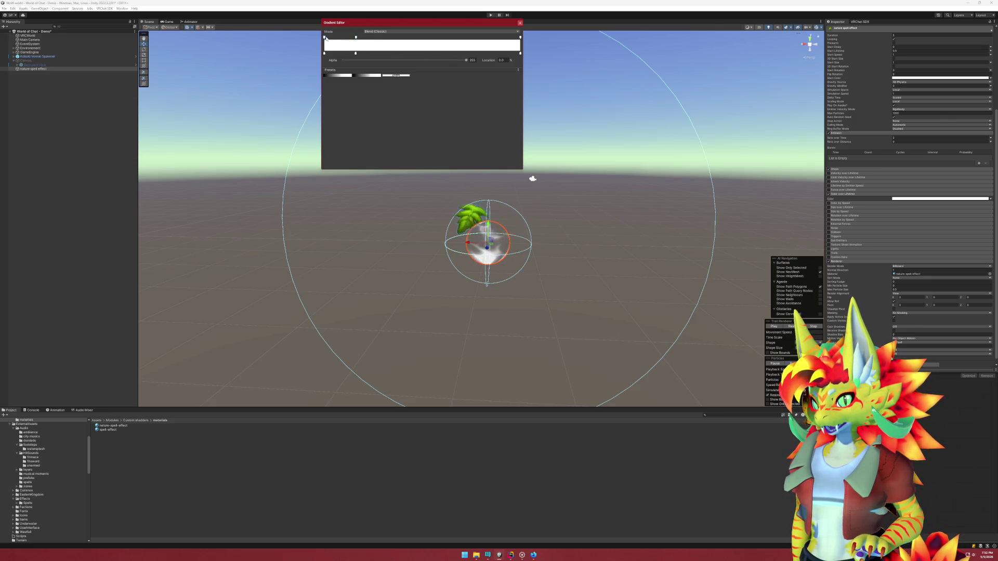
pyautogui.moveTo(326, 38); pyautogui.dragTo(325, 39)
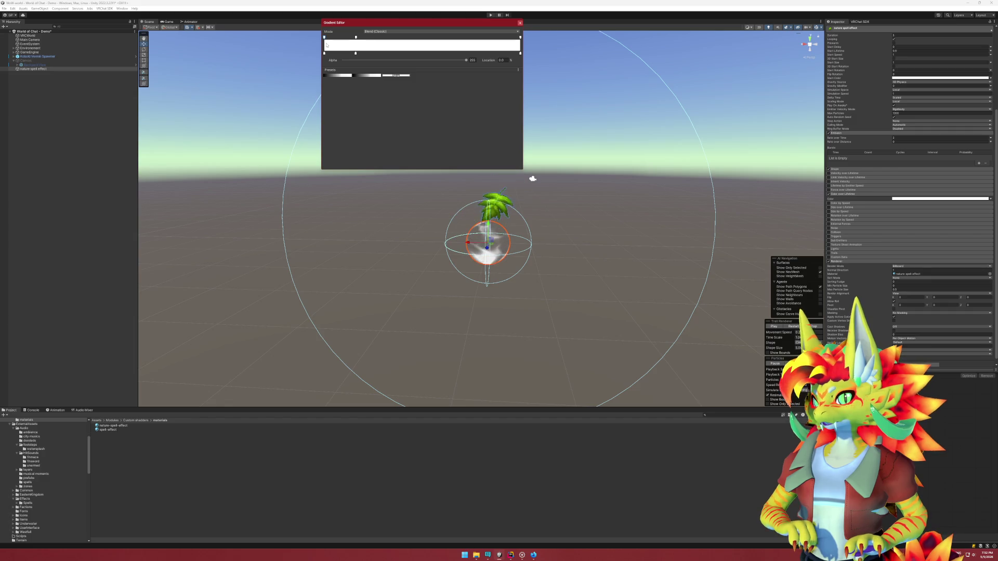
pyautogui.click(439, 31)
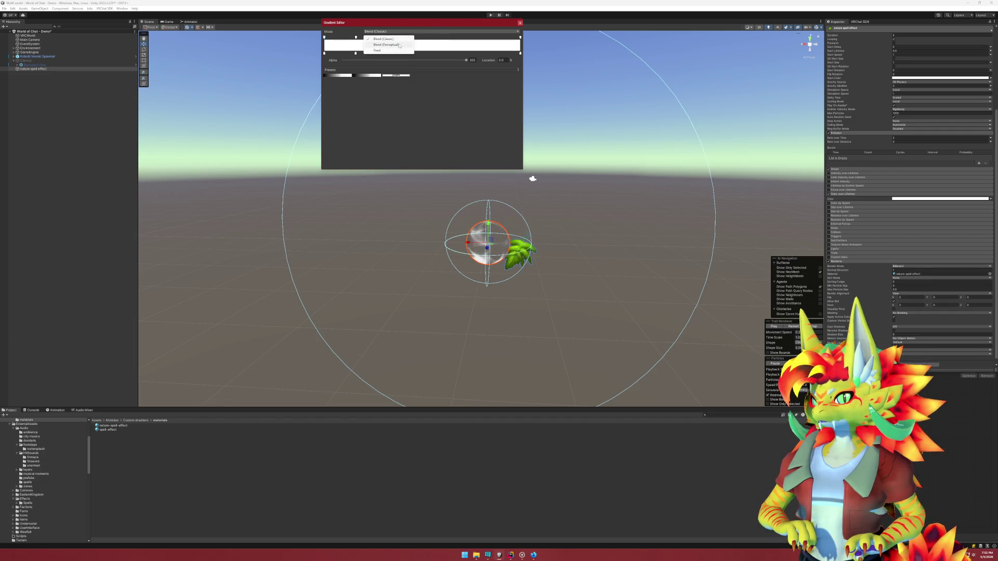
pyautogui.click(439, 127)
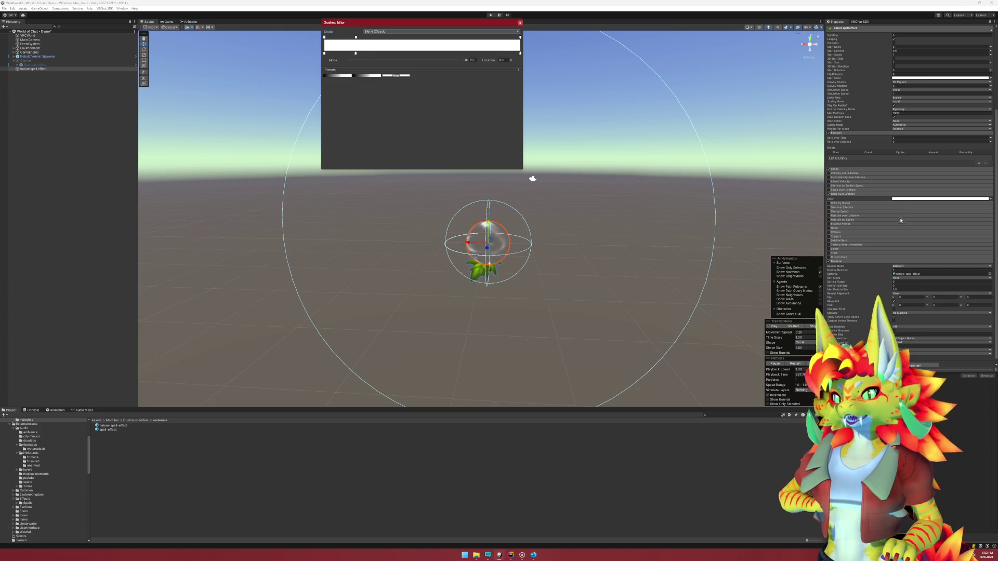
# Close the Gradient Editor, deselect, and orbit to see the green leaf beside the sphere
pyautogui.press('Escape')
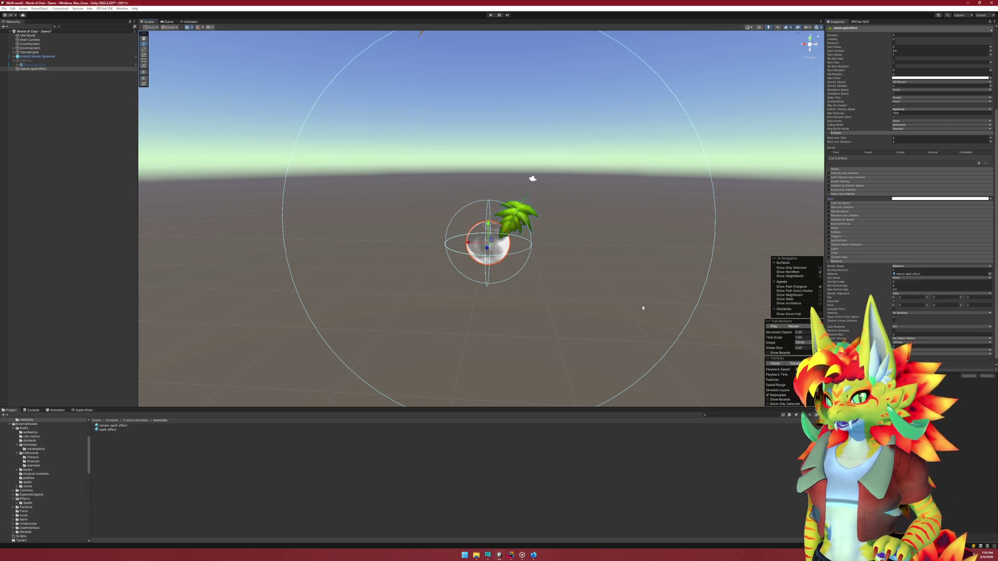
pyautogui.click(645, 264)
pyautogui.moveTo(645, 264)
pyautogui.mouseDown()
pyautogui.moveTo(563, 262)
pyautogui.moveTo(543, 282)
pyautogui.mouseUp()
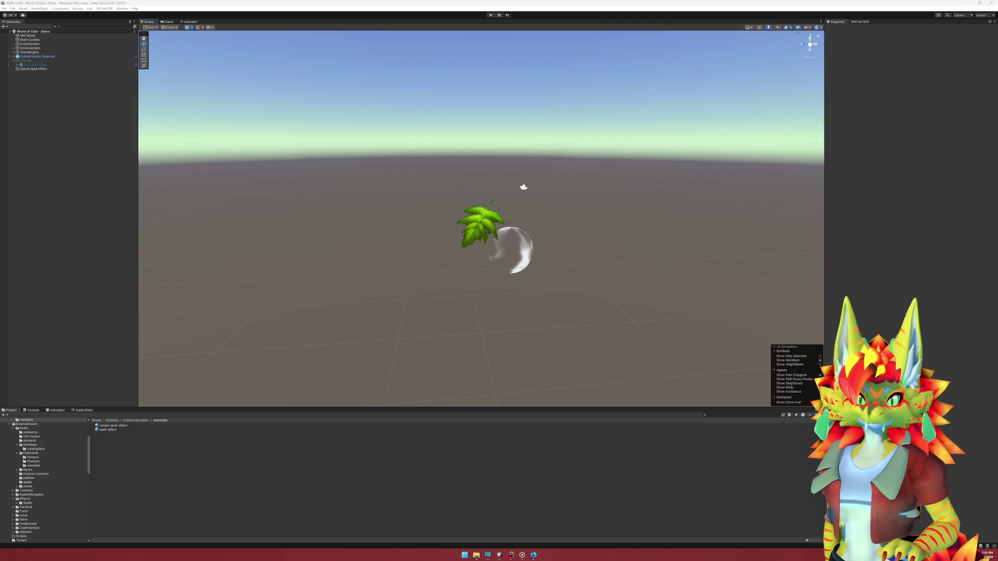
pyautogui.hotkey('alt', 'Tab')
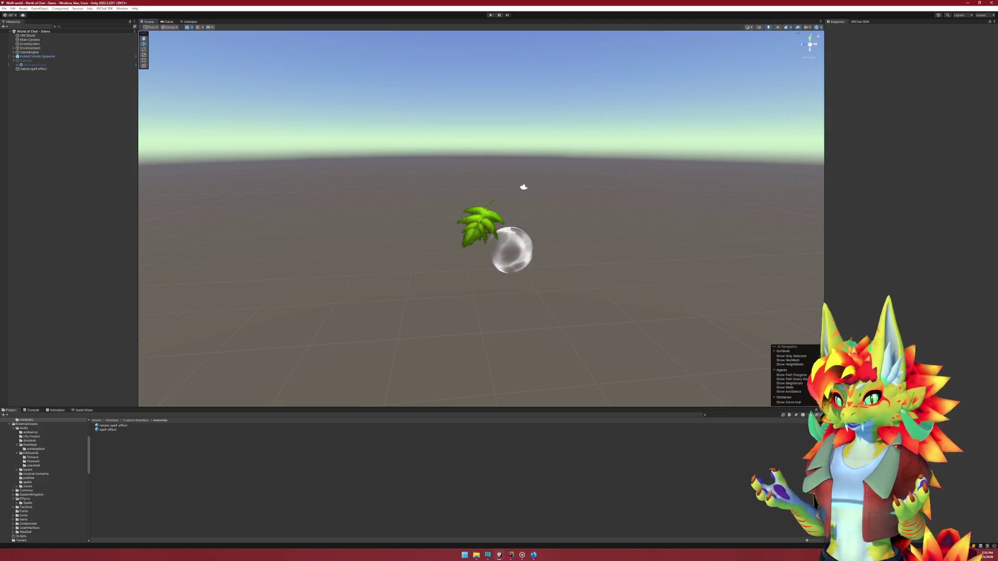